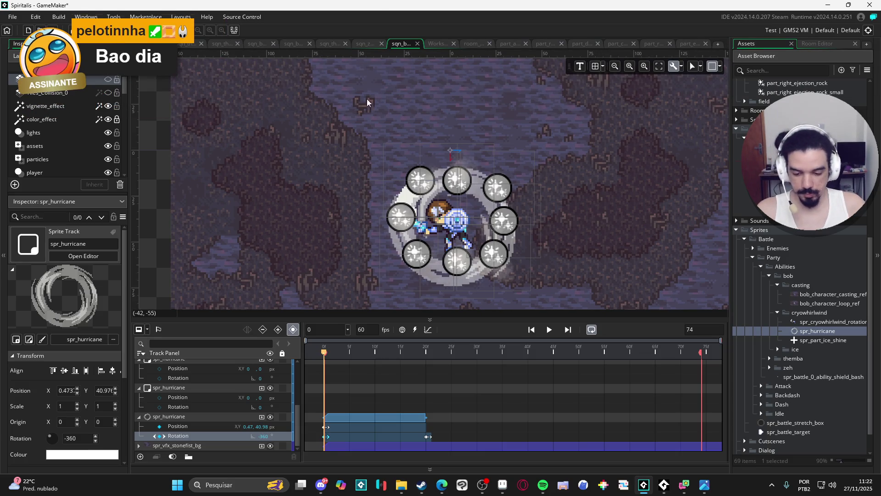
# Move the first spr_hurricane clip so it starts at frame 20
pyautogui.moveTo(337, 351)
pyautogui.mouseDown()
pyautogui.moveTo(472, 351)
pyautogui.moveTo(271, 343)
pyautogui.mouseUp()
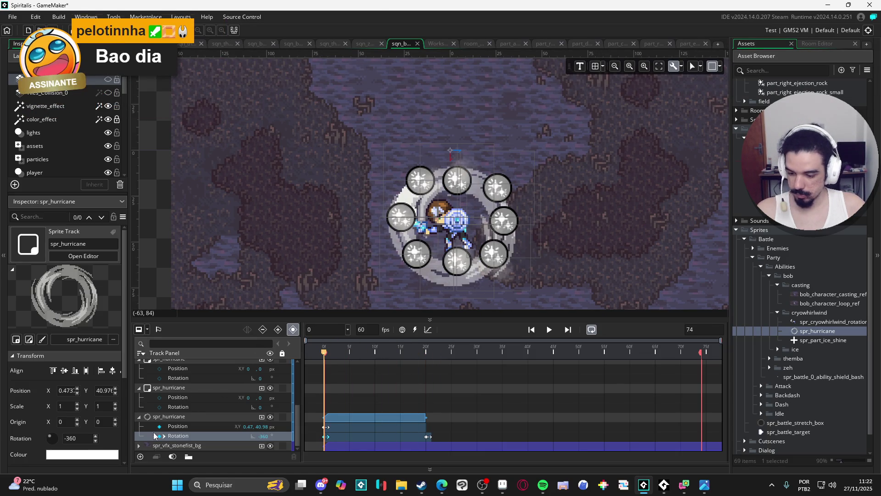
pyautogui.click(139, 417)
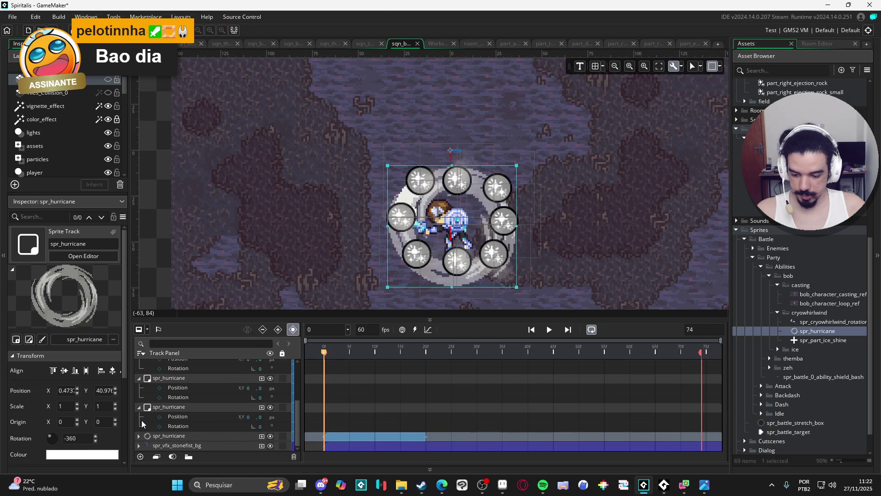
pyautogui.click(355, 438)
pyautogui.doubleClick(342, 437)
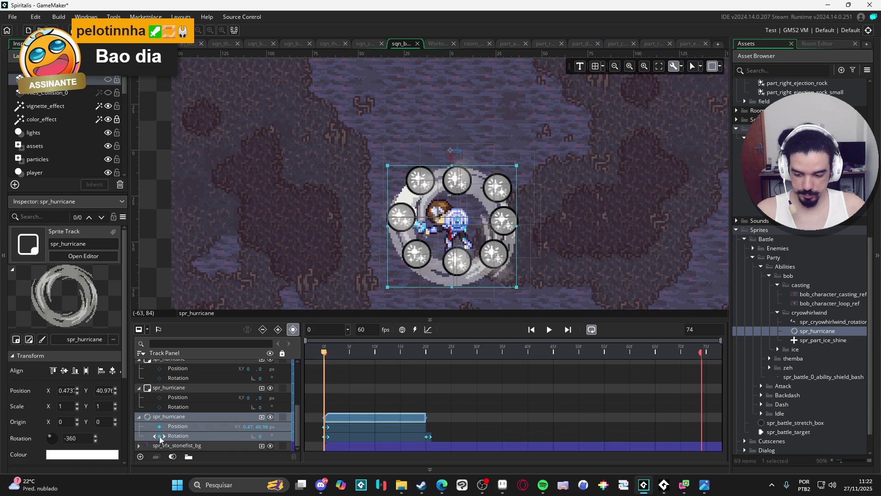
pyautogui.click(139, 416)
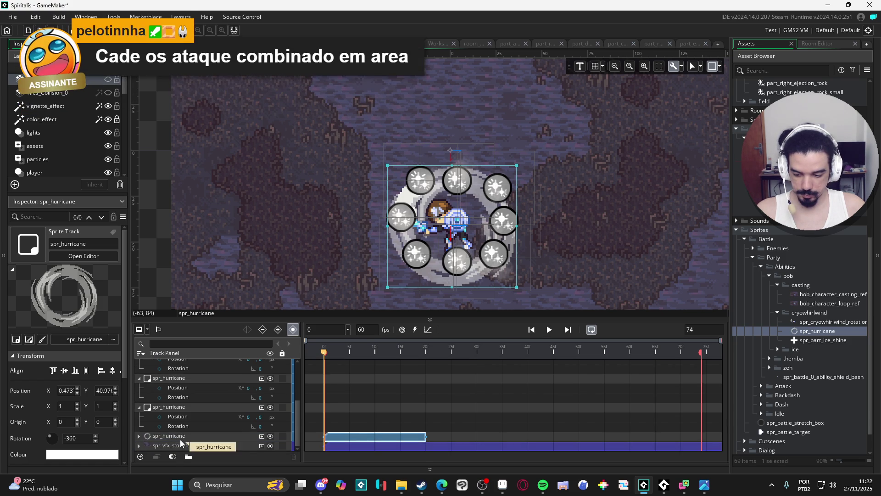
pyautogui.moveTo(365, 437); pyautogui.dragTo(471, 431)
# Duplicate the hurricane track and shift the copy to frames 40–60
pyautogui.scroll(-1, 459, 433)
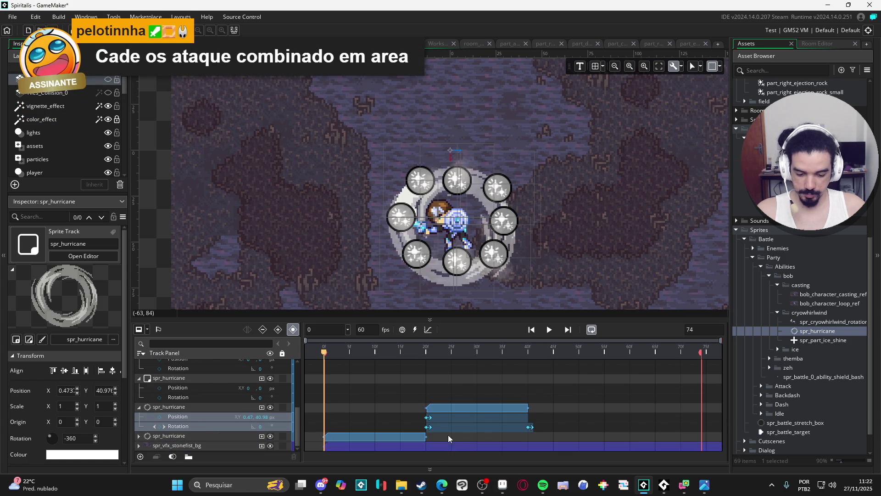
pyautogui.click(202, 415)
pyautogui.hotkey('ctrl', 'd')
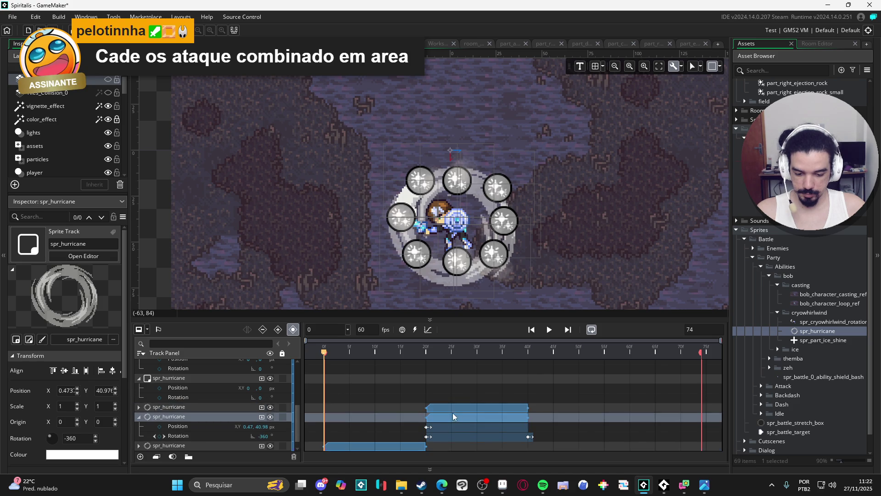
pyautogui.moveTo(457, 409); pyautogui.dragTo(564, 403)
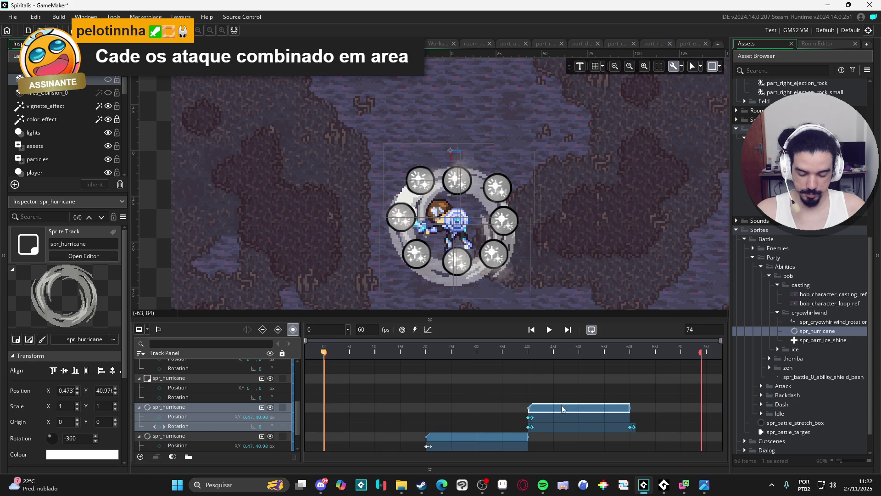
# Duplicate it again, push the new copy to start at frame 60, and play the sequence
pyautogui.click(200, 407)
pyautogui.hotkey('ctrl', 'd')
pyautogui.moveTo(558, 410); pyautogui.dragTo(653, 408)
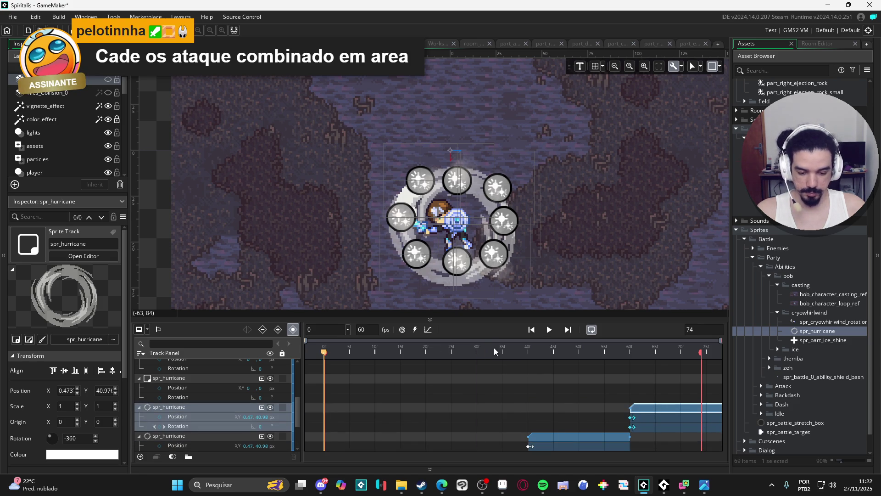
pyautogui.click(549, 330)
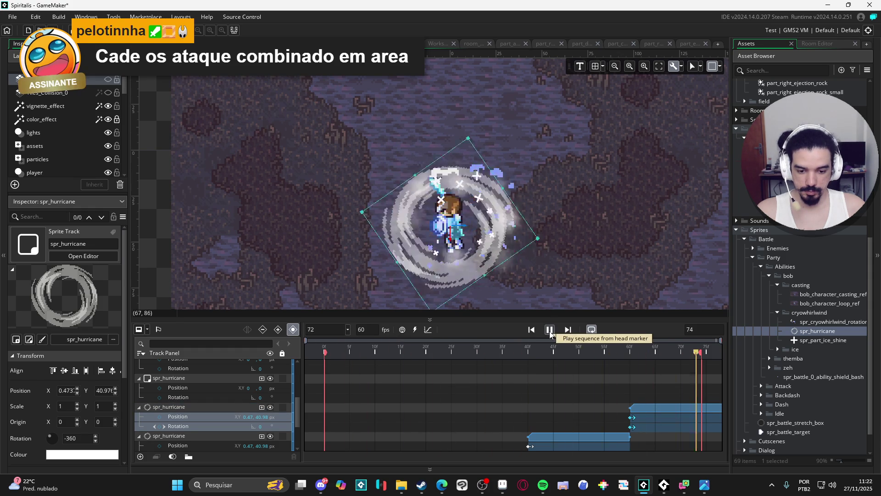
pyautogui.scroll(-2, 525, 258)
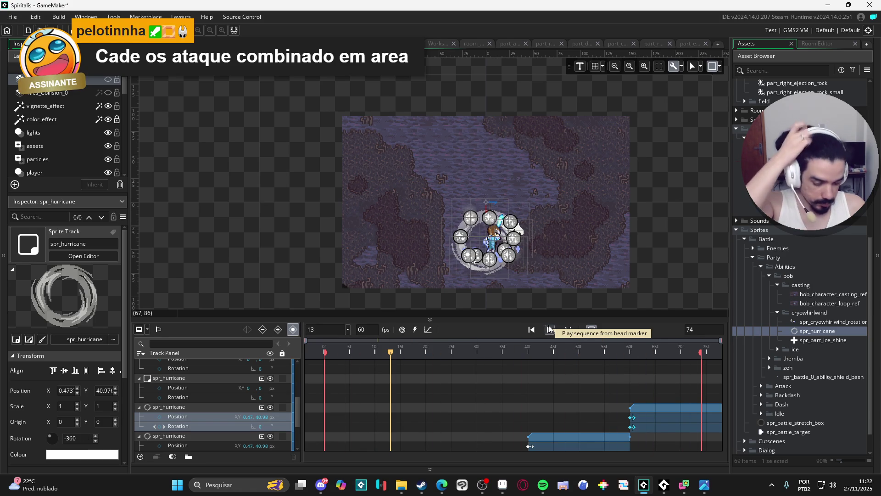
pyautogui.click(549, 329)
pyautogui.scroll(2, 518, 200)
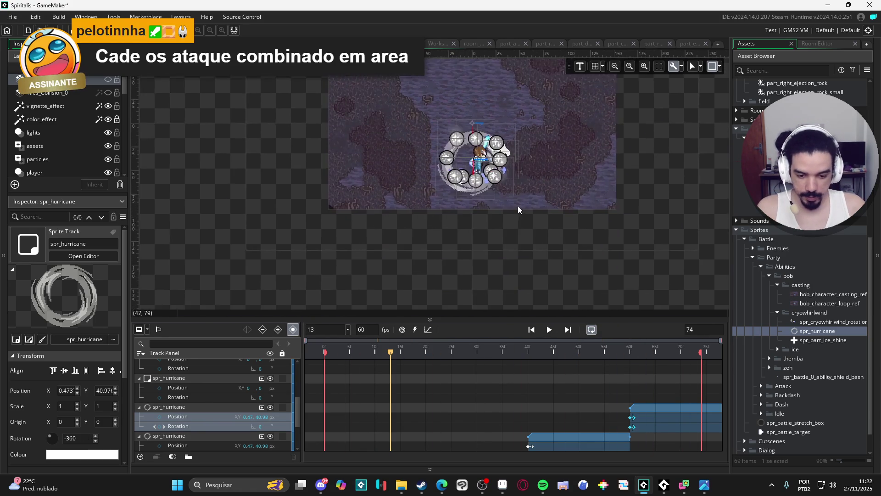
pyautogui.scroll(-3, 498, 418)
pyautogui.moveTo(426, 354)
pyautogui.mouseDown()
pyautogui.moveTo(354, 348)
pyautogui.moveTo(444, 349)
pyautogui.moveTo(324, 349)
pyautogui.mouseUp()
pyautogui.press('space')
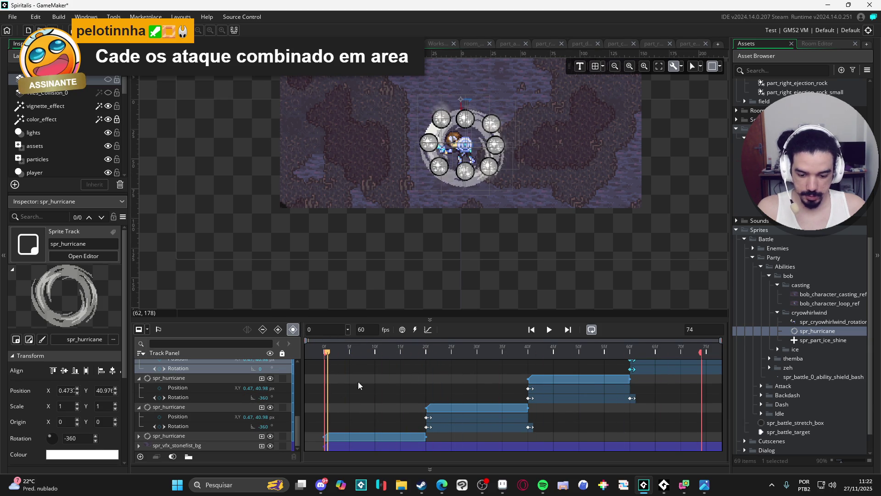
# Nudge the first hurricane clip's sprite right on the canvas to X 3.47 and preview it
pyautogui.click(345, 437)
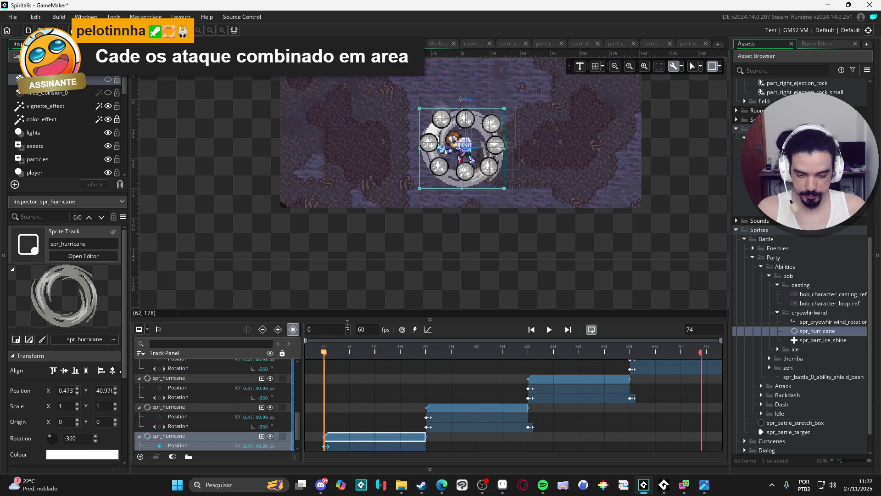
pyautogui.scroll(3, 475, 168)
pyautogui.moveTo(491, 204); pyautogui.dragTo(500, 204)
pyautogui.scroll(-3, 500, 204)
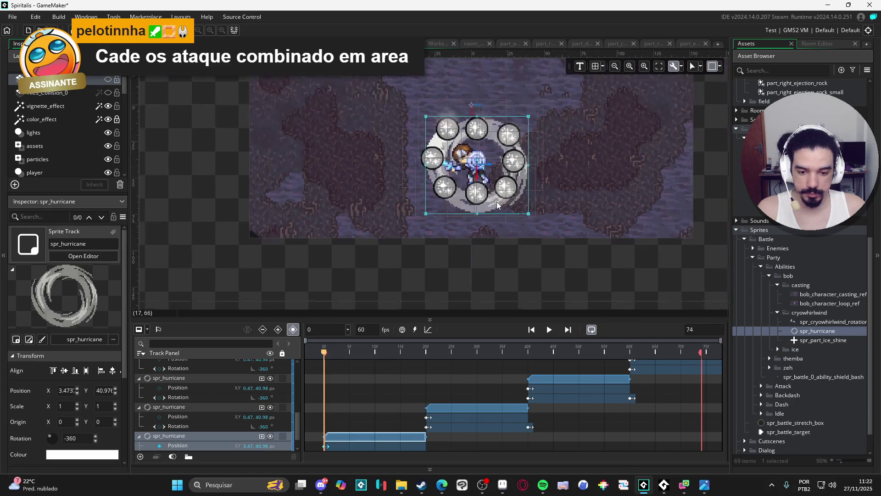
pyautogui.click(549, 330)
pyautogui.click(549, 329)
# Try rearranging the hurricane clips, undo that change, and replay from frame 0
pyautogui.scroll(-1, 351, 428)
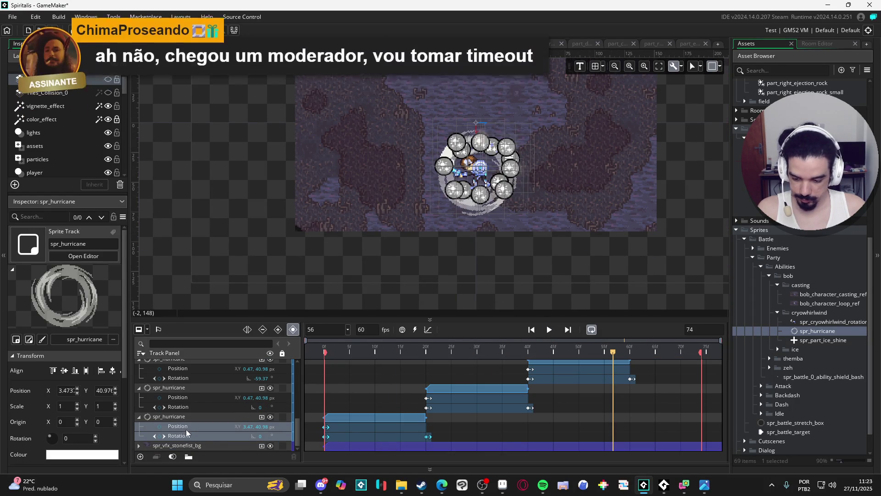
pyautogui.moveTo(354, 353)
pyautogui.mouseDown()
pyautogui.moveTo(367, 350)
pyautogui.moveTo(316, 342)
pyautogui.mouseUp()
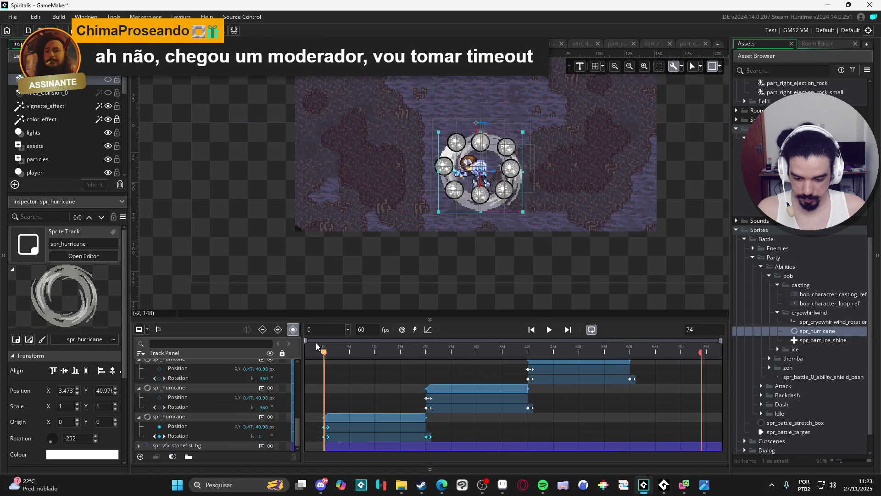
pyautogui.click(549, 331)
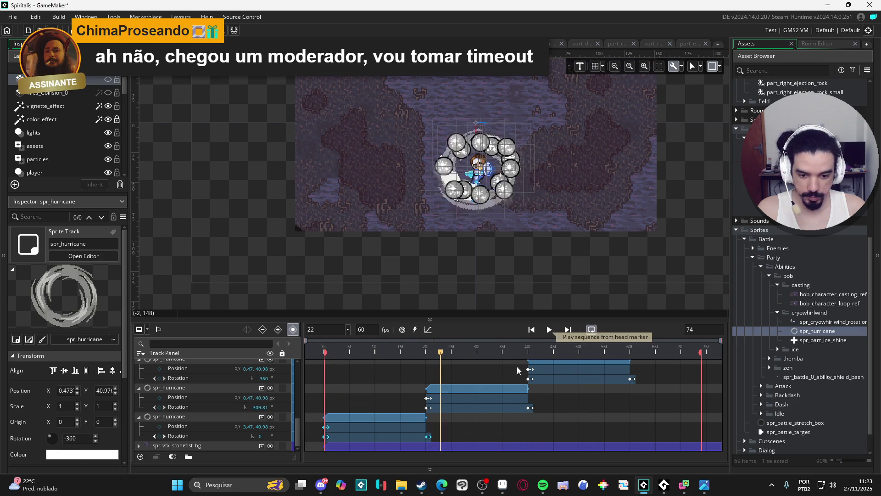
pyautogui.moveTo(482, 391); pyautogui.dragTo(552, 406)
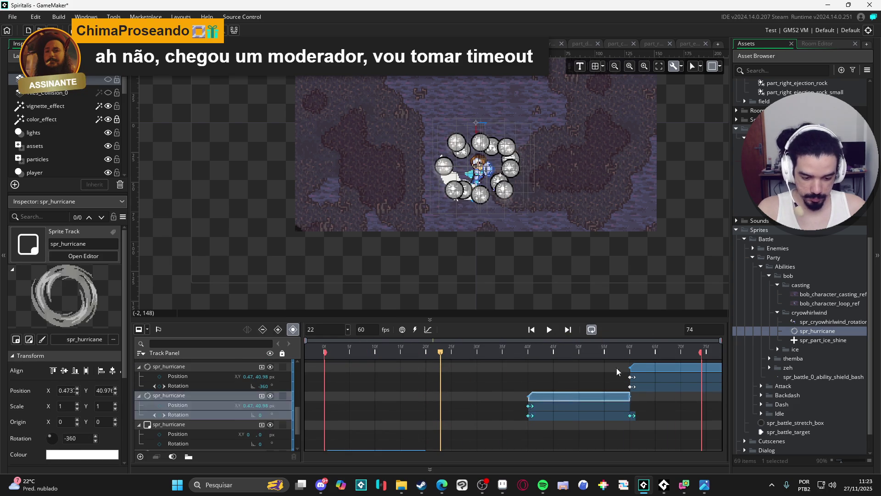
pyautogui.hotkey('ctrl', 'z')
pyautogui.hotkey('ctrl', 'z')
pyautogui.hotkey('ctrl', 'z')
pyautogui.press('space')
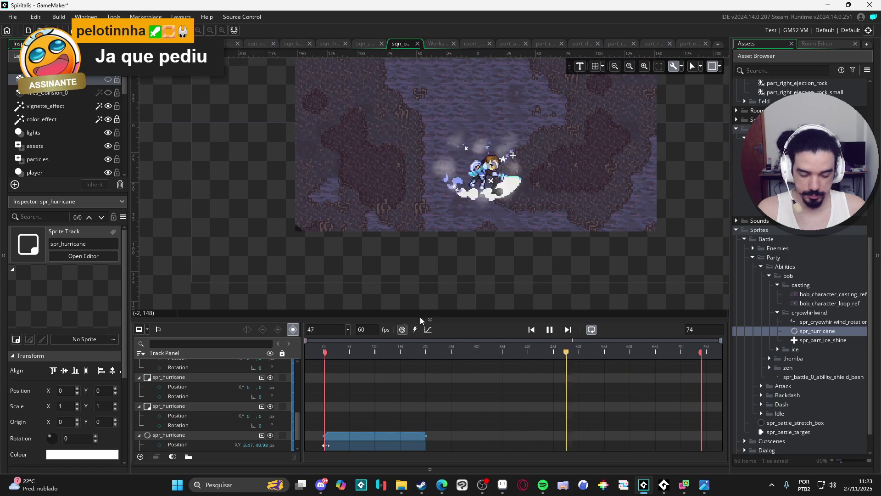
# Stop playback and return to the first frame of the sequence
pyautogui.scroll(2, 506, 238)
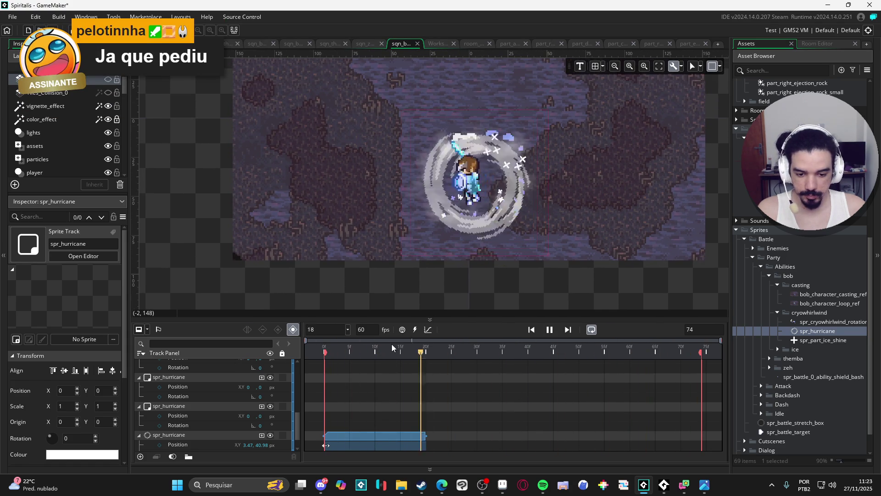
pyautogui.click(549, 329)
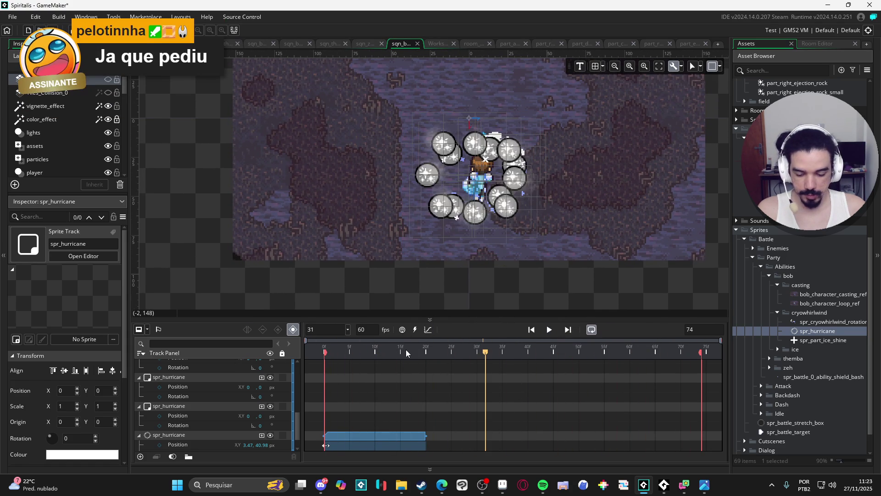
pyautogui.press('Home')
pyautogui.scroll(-1, 340, 405)
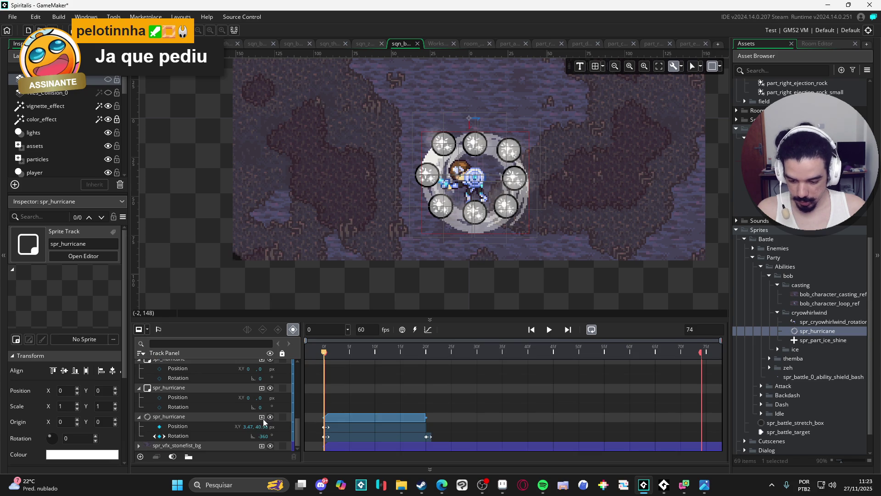
# Add a Colour Multiply of 6EFFFFFF (alpha 110) to the hurricane track
pyautogui.click(262, 416)
pyautogui.click(287, 358)
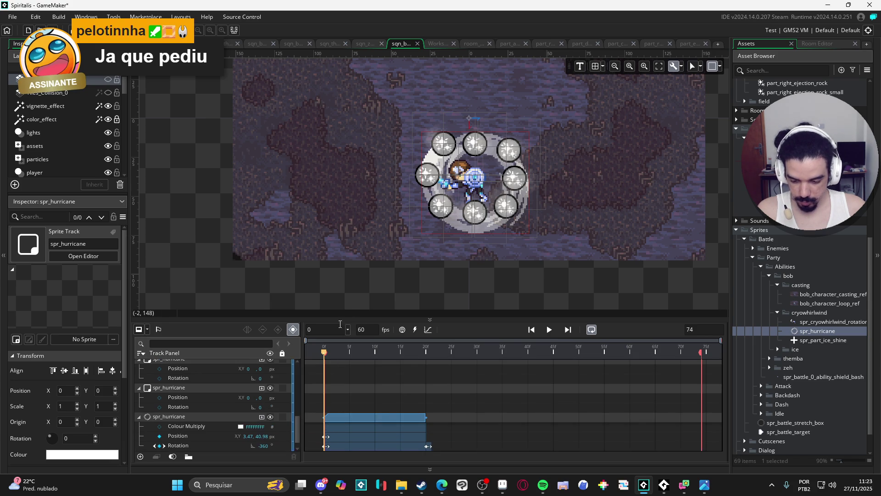
pyautogui.click(250, 427)
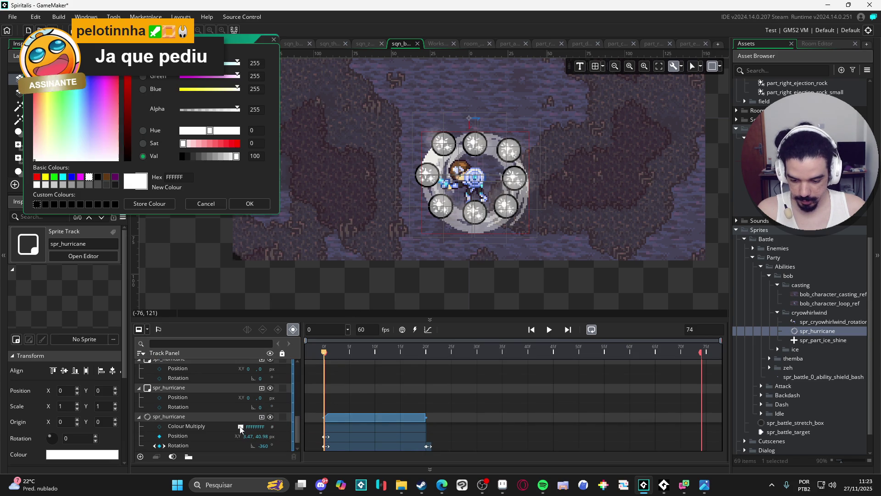
pyautogui.click(208, 110)
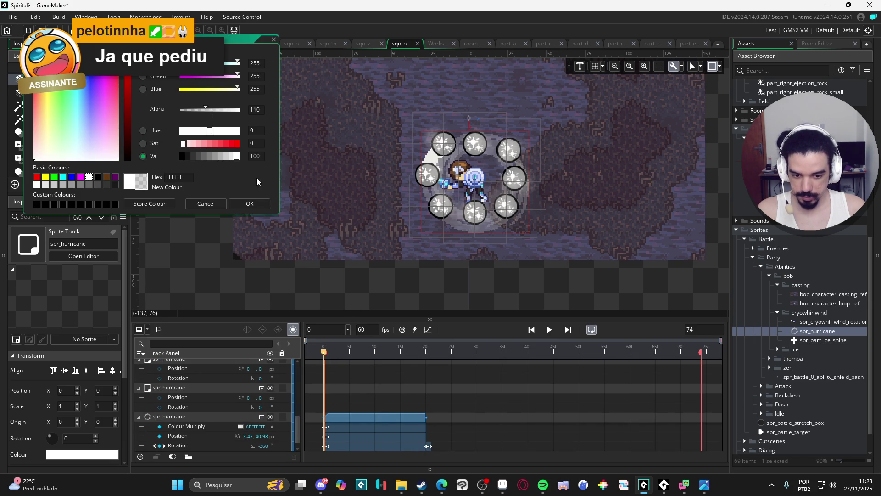
pyautogui.click(251, 204)
# Preview the semi-transparent hurricane, then begin adding a Scale parameter track
pyautogui.scroll(-1, 355, 432)
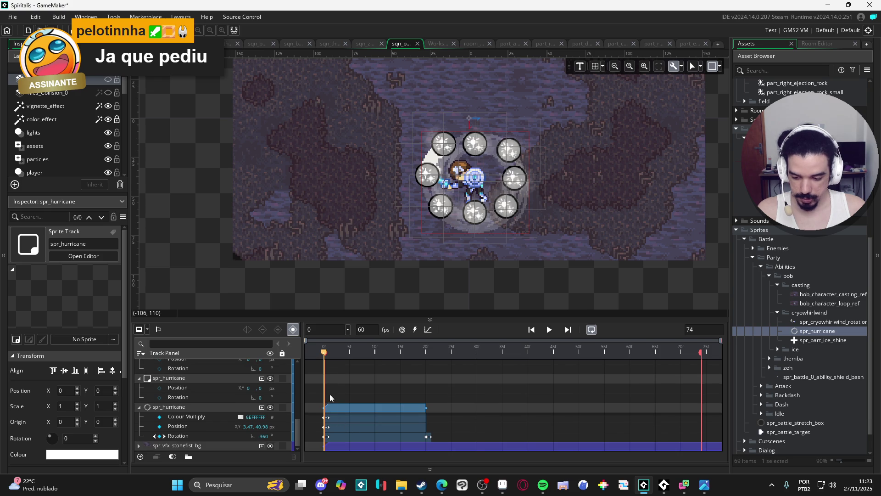
pyautogui.click(548, 330)
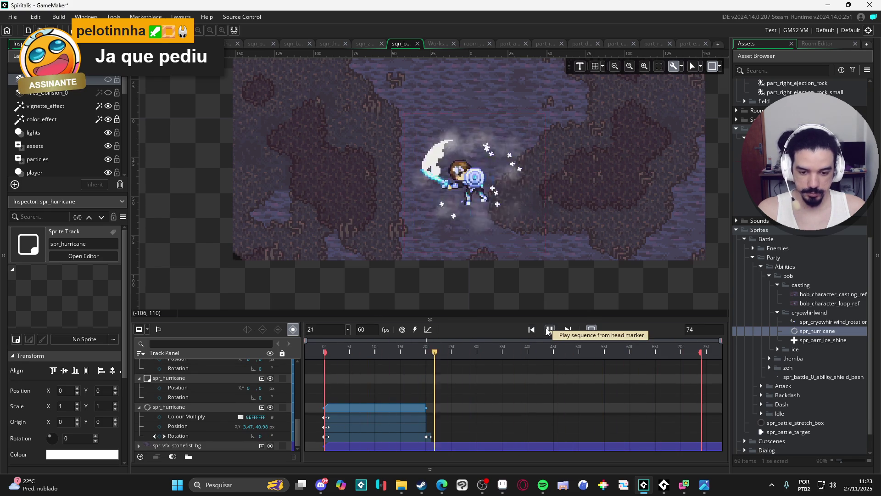
pyautogui.click(548, 330)
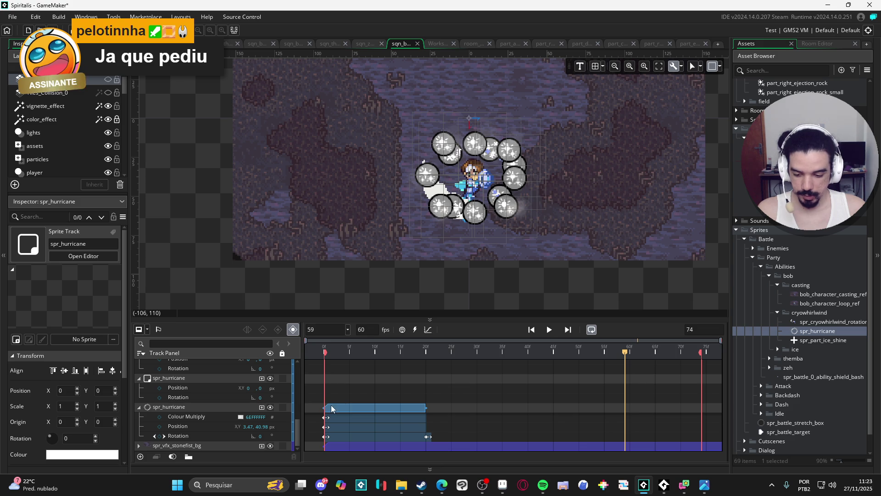
pyautogui.click(265, 409)
# Add a Scale track keyed at 50, 50%, then return to frame 0 and open the Colour Multiply settings
pyautogui.click(294, 388)
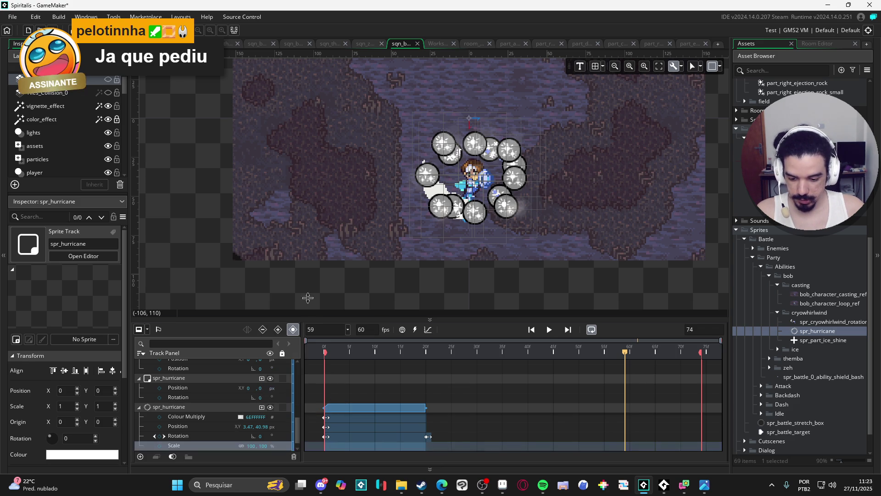
pyautogui.scroll(-1, 249, 434)
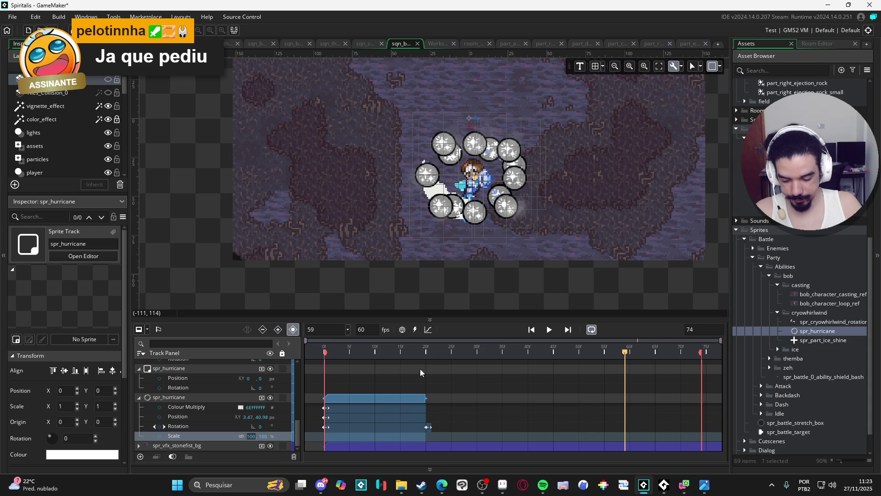
pyautogui.write('50')
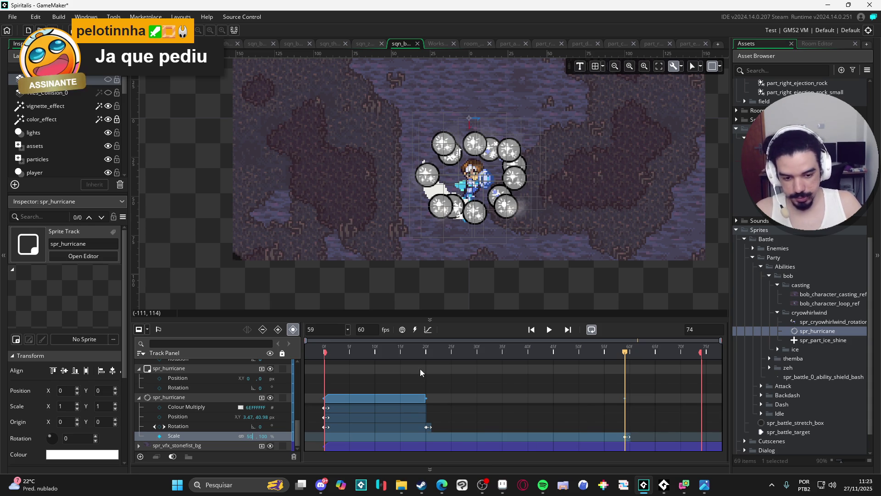
pyautogui.press('Tab')
pyautogui.write('50')
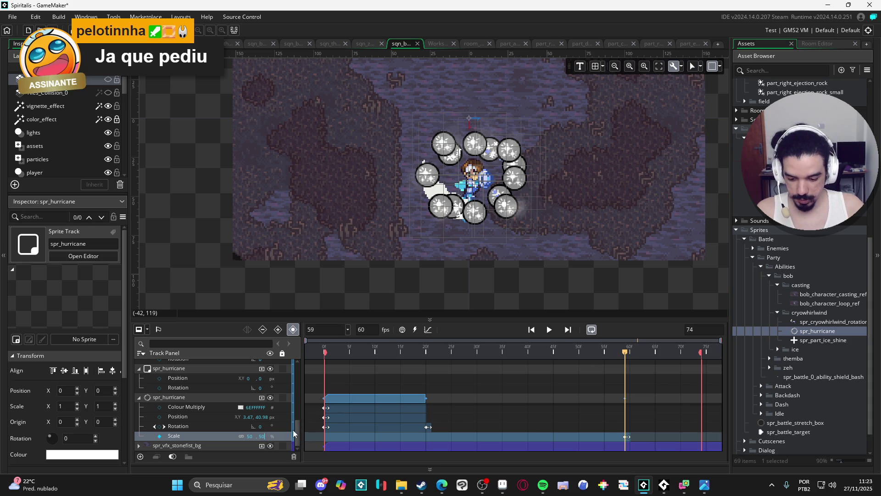
pyautogui.click(325, 352)
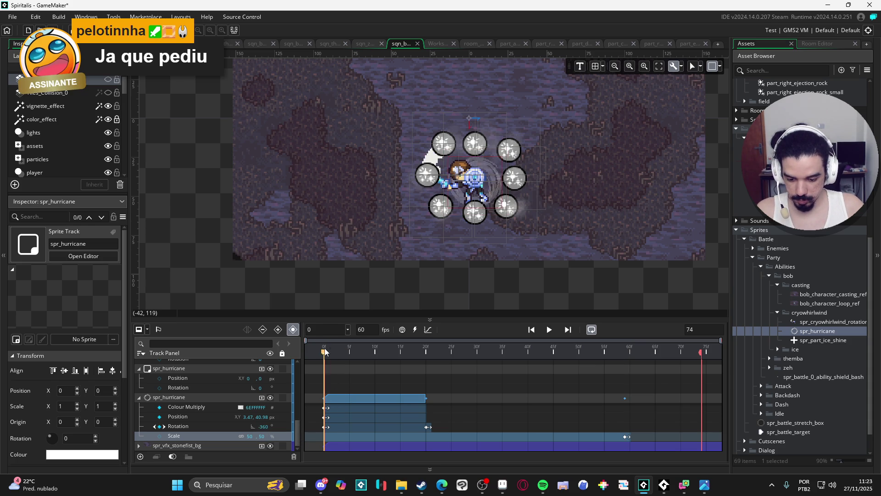
pyautogui.click(239, 407)
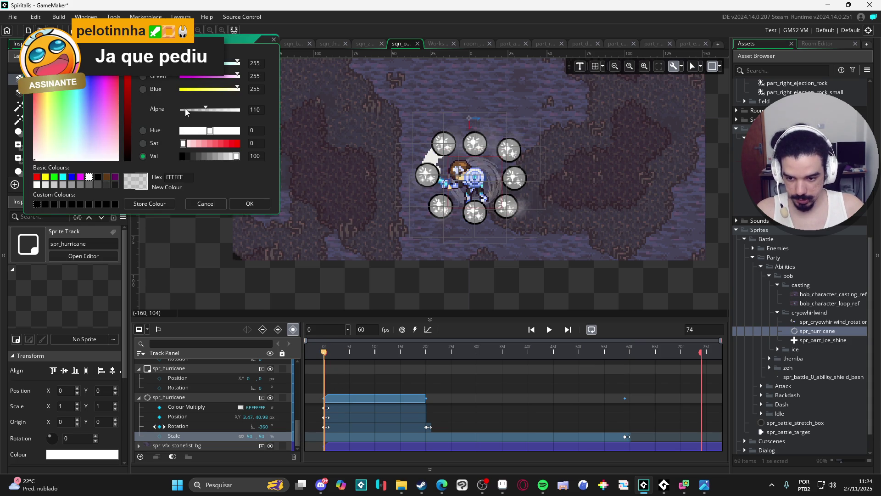
# Key the hurricane's Colour Multiply alpha to 0 at frame 0 and 84 at frame 5
pyautogui.moveTo(205, 109); pyautogui.dragTo(181, 108)
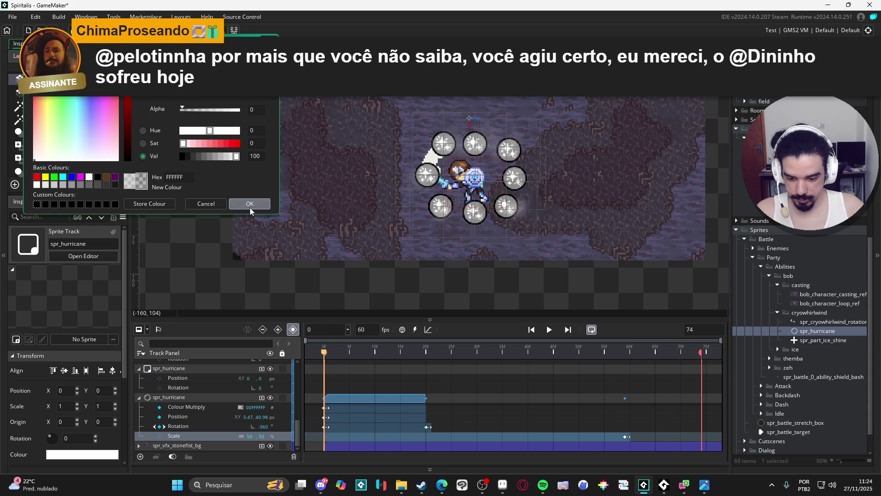
pyautogui.click(250, 203)
pyautogui.click(343, 347)
pyautogui.moveTo(343, 350); pyautogui.dragTo(350, 350)
pyautogui.click(242, 406)
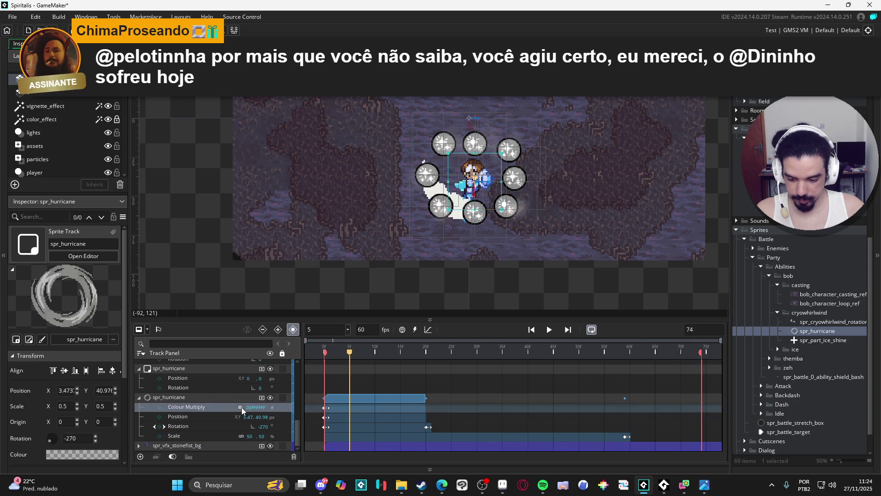
pyautogui.click(242, 407)
pyautogui.moveTo(181, 109); pyautogui.dragTo(200, 110)
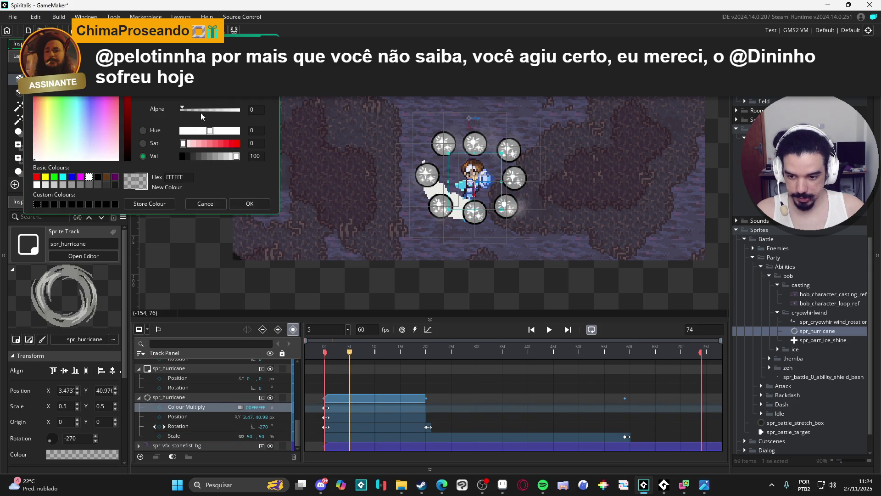
pyautogui.click(249, 207)
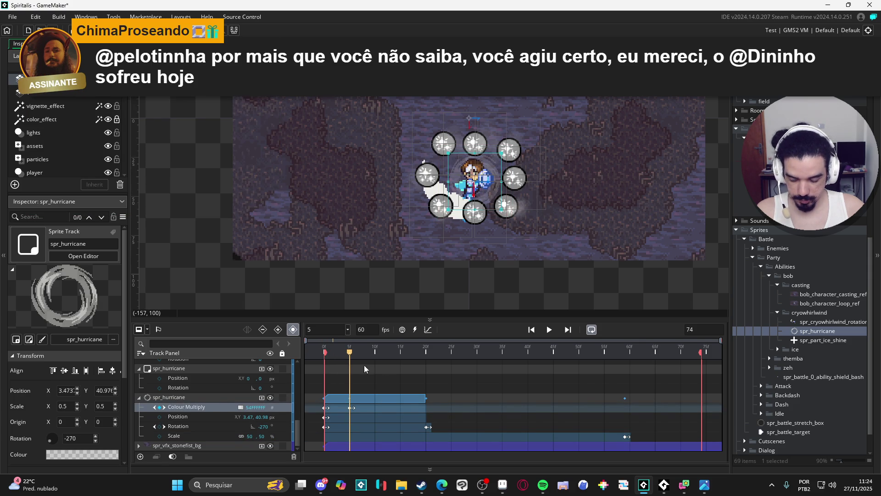
# Key alpha back to 0 (00FFFFFF) at frame 20 and preview the fade from frame 0
pyautogui.moveTo(350, 353); pyautogui.dragTo(426, 356)
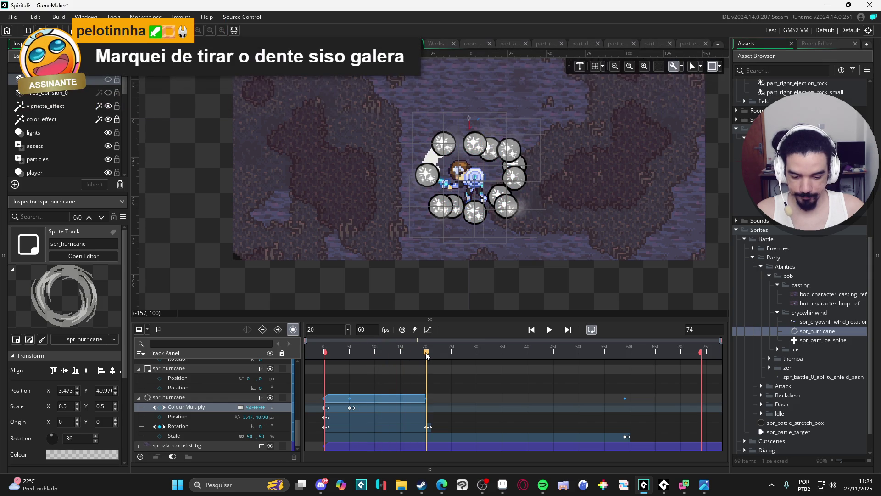
pyautogui.click(241, 407)
pyautogui.moveTo(196, 112); pyautogui.dragTo(166, 109)
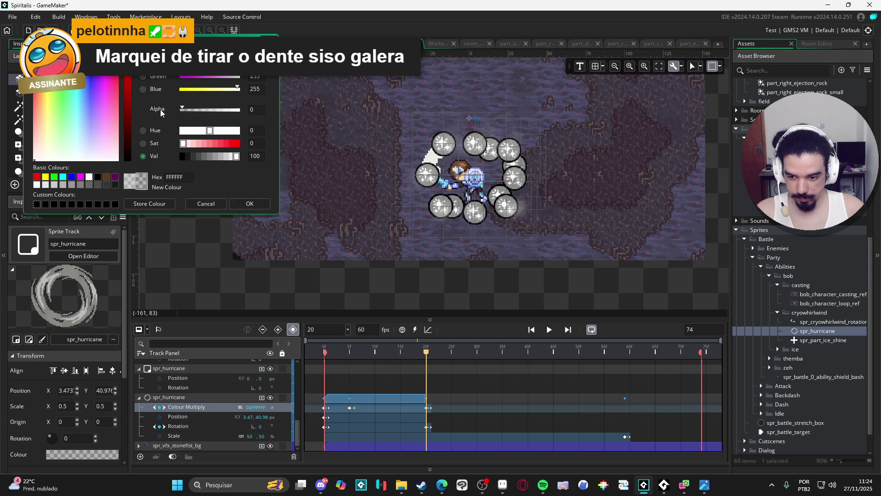
pyautogui.click(249, 204)
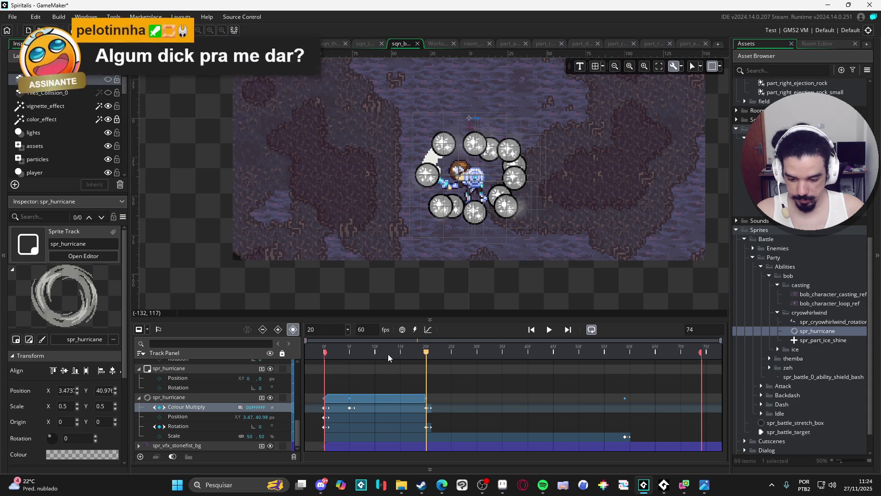
pyautogui.click(327, 351)
pyautogui.moveTo(328, 351); pyautogui.dragTo(426, 351)
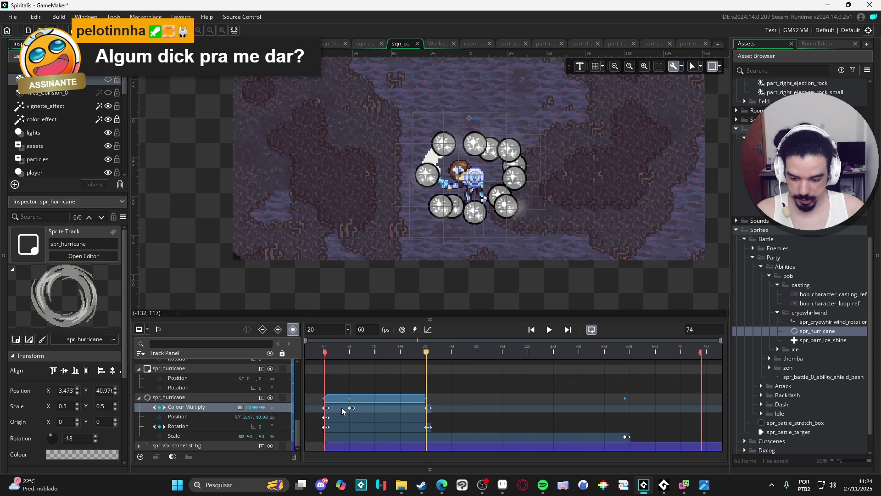
pyautogui.click(185, 436)
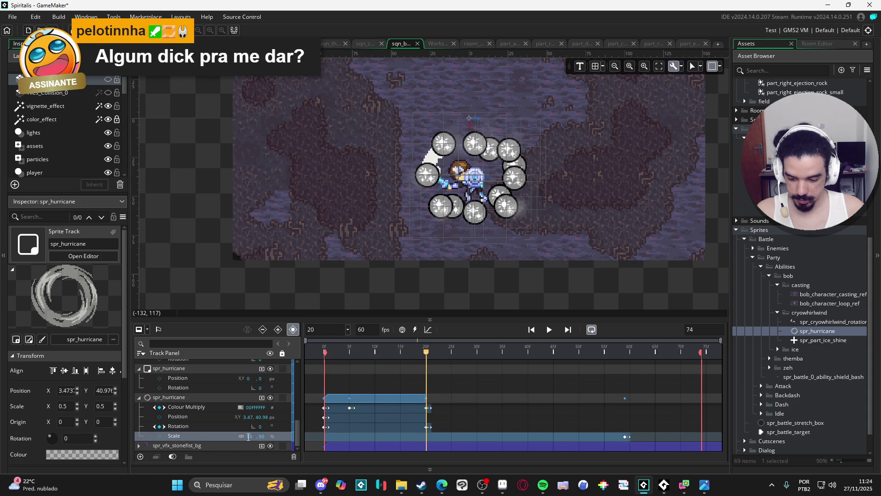
# Set the hurricane Scale to 100, 100 at frame 20 and preview the growth
pyautogui.write('100')
pyautogui.press('Tab')
pyautogui.write('100')
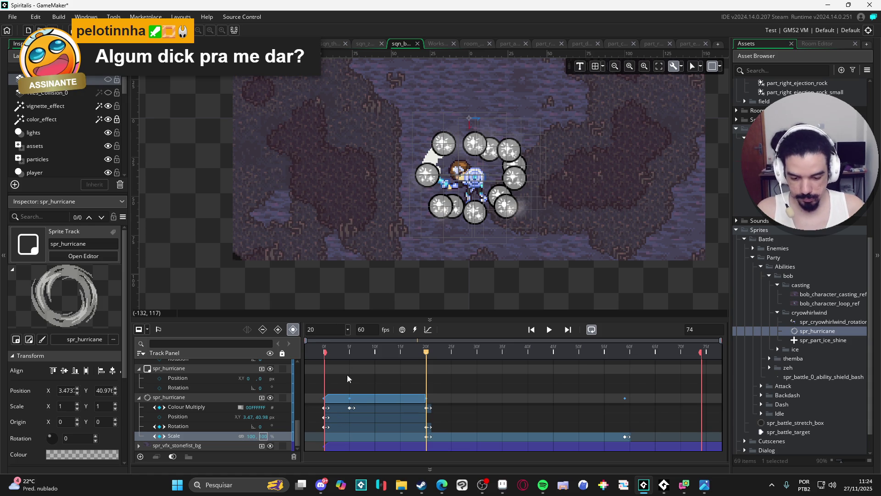
pyautogui.click(549, 330)
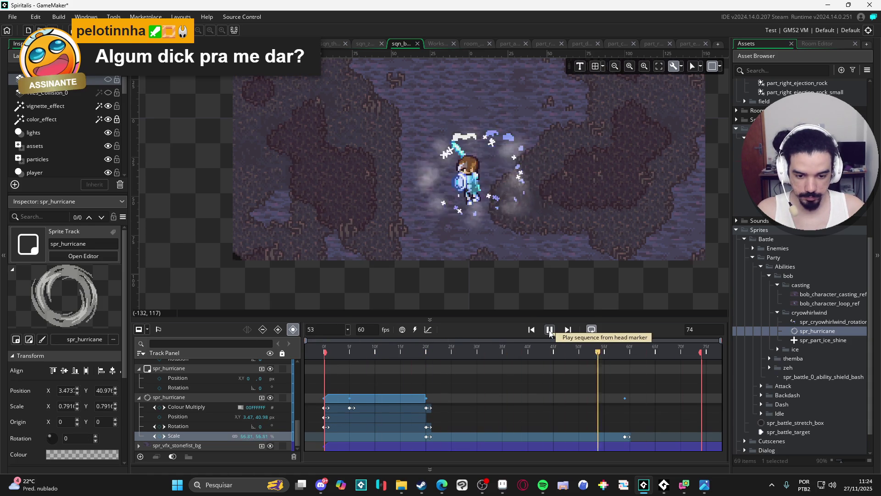
pyautogui.click(550, 329)
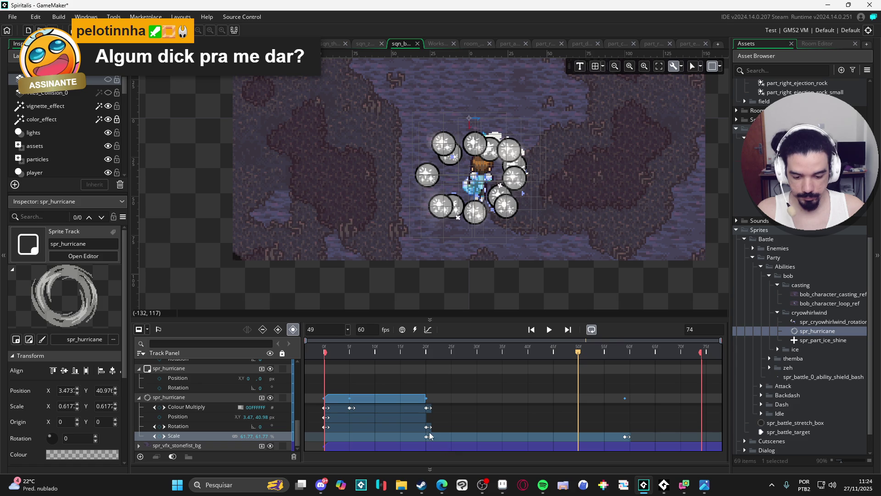
# Raise the frame-5 Colour Multiply to 8CFFFFFF (alpha 140), replay, and collapse the track
pyautogui.moveTo(366, 351); pyautogui.dragTo(353, 347)
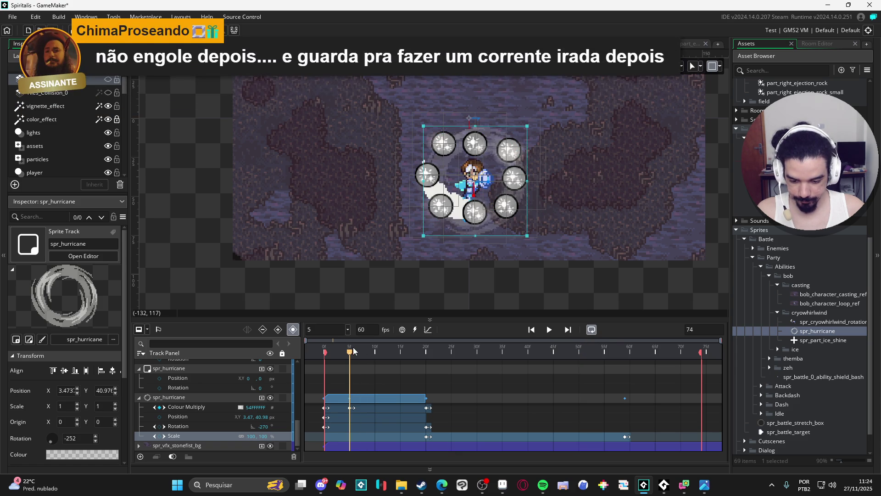
pyautogui.click(241, 407)
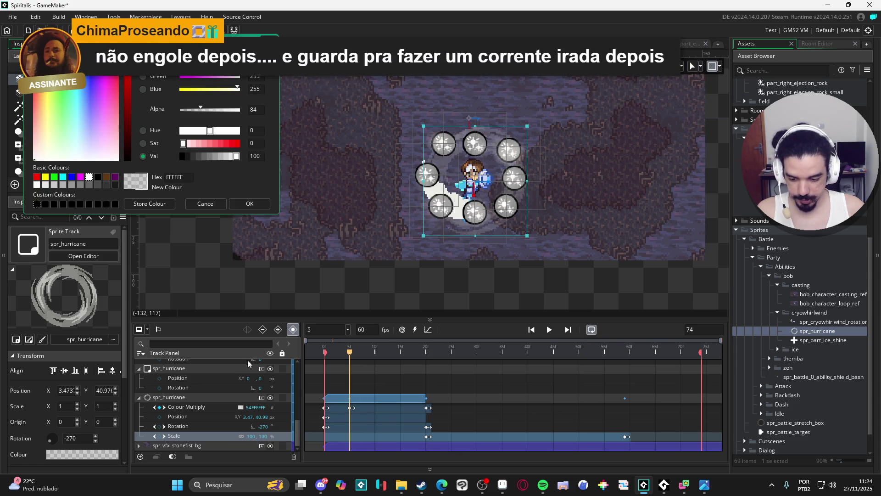
pyautogui.click(213, 112)
pyautogui.click(250, 203)
pyautogui.click(531, 330)
pyautogui.click(550, 329)
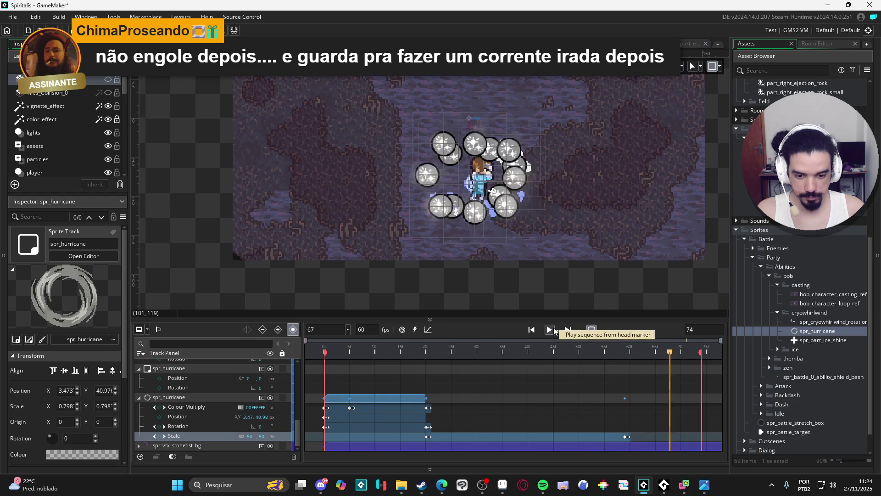
pyautogui.click(549, 330)
pyautogui.moveTo(345, 352)
pyautogui.mouseDown()
pyautogui.moveTo(336, 352)
pyautogui.moveTo(361, 352)
pyautogui.moveTo(345, 352)
pyautogui.mouseUp()
pyautogui.click(140, 398)
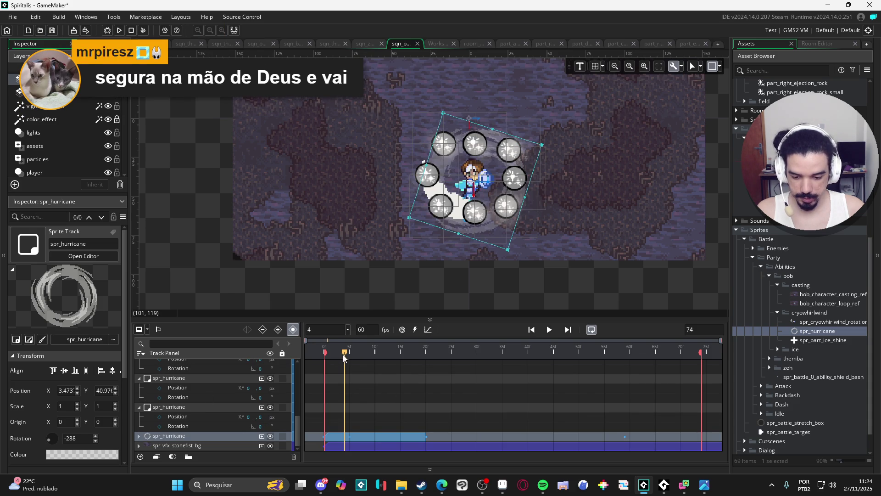
# At frame 5, duplicate the spr_hurricane track and stagger copies to start at frames 5 and about 10
pyautogui.moveTo(343, 357); pyautogui.dragTo(351, 354)
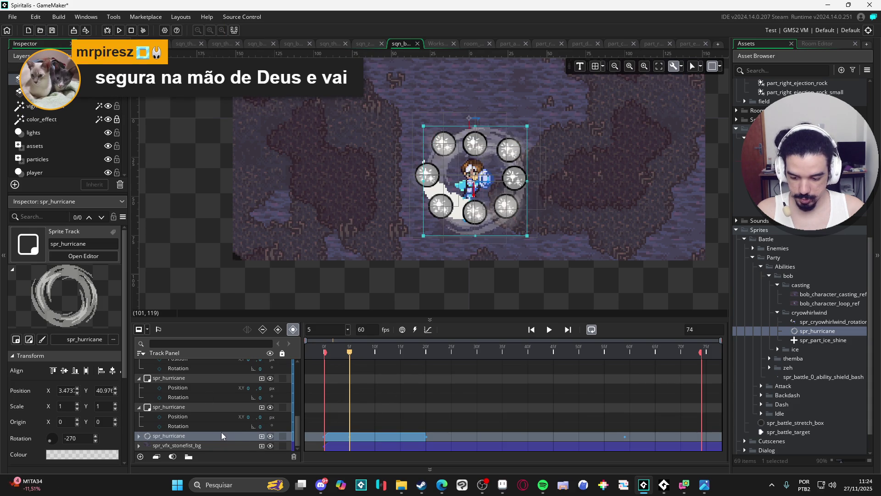
pyautogui.hotkey('ctrl', 'd')
pyautogui.moveTo(365, 425); pyautogui.dragTo(392, 425)
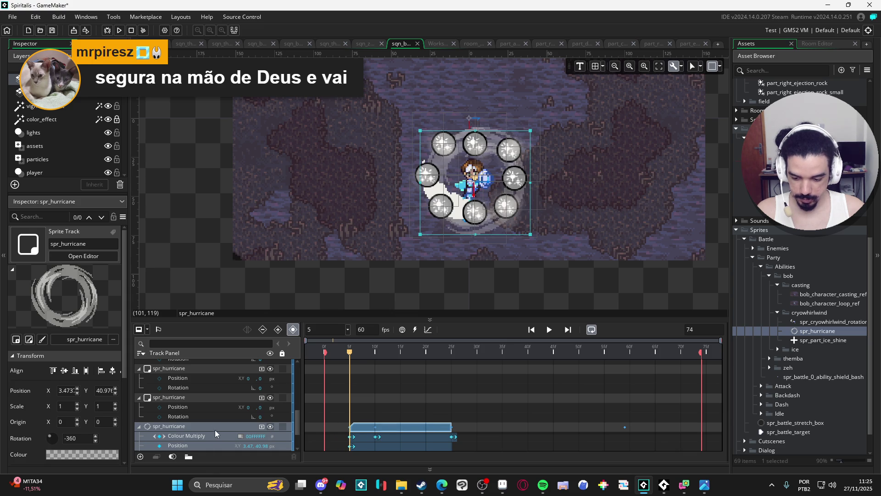
pyautogui.moveTo(377, 424); pyautogui.dragTo(407, 429)
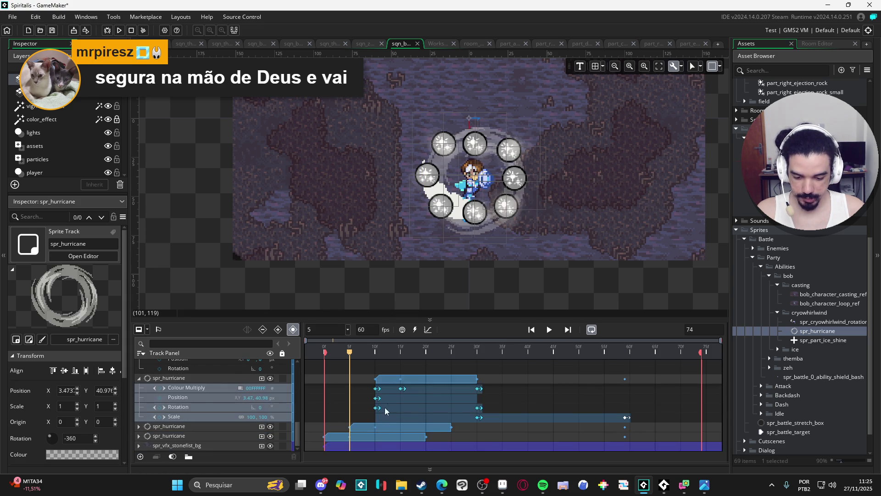
# Delay the next hurricane clips by about 5 frames and then a few more
pyautogui.click(140, 377)
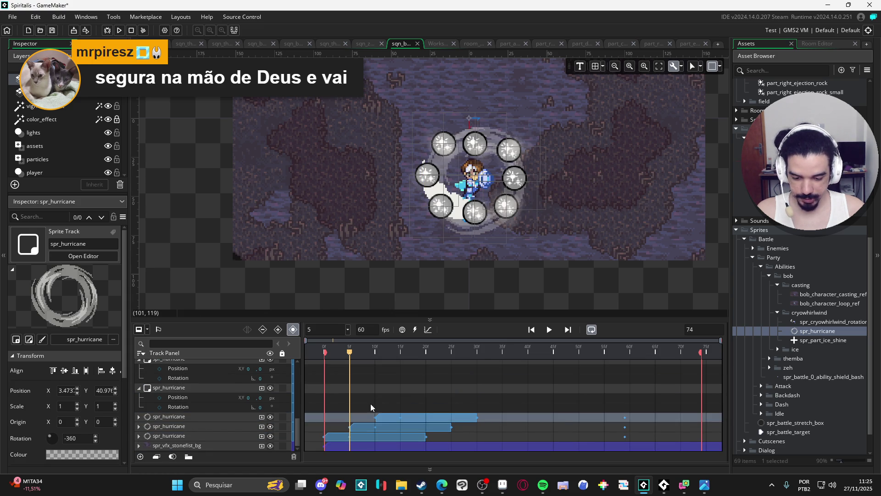
pyautogui.click(398, 418)
pyautogui.click(169, 416)
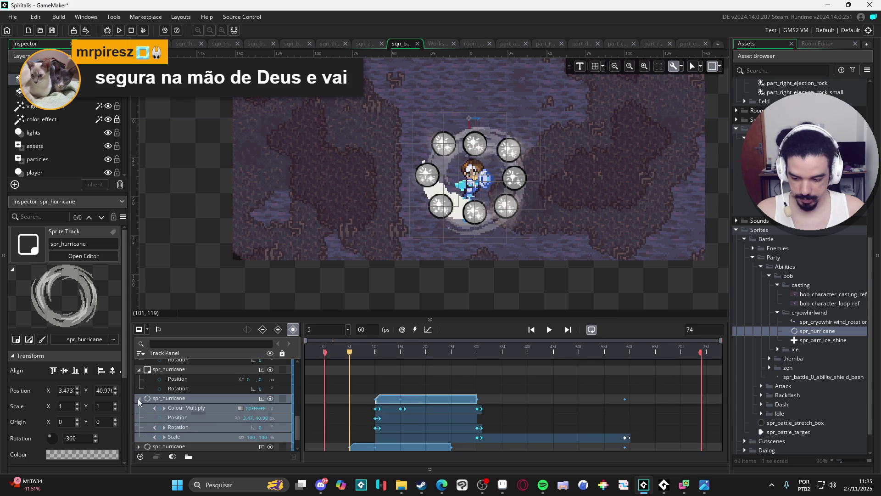
pyautogui.click(139, 398)
pyautogui.click(168, 425)
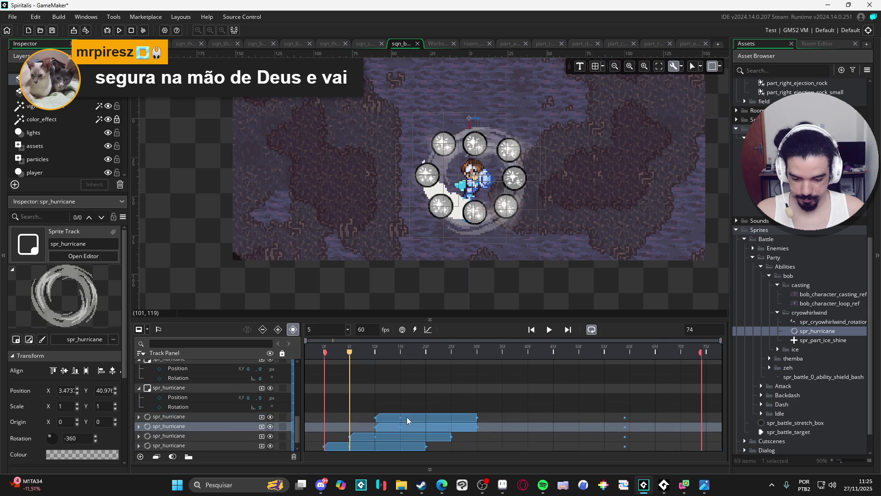
pyautogui.moveTo(407, 418); pyautogui.dragTo(433, 418)
pyautogui.click(140, 416)
pyautogui.moveTo(436, 416); pyautogui.dragTo(456, 415)
# Duplicate the latest hurricane track twice, placing the copies at 25–45 f and 30–50 f
pyautogui.scroll(-3, 137, 436)
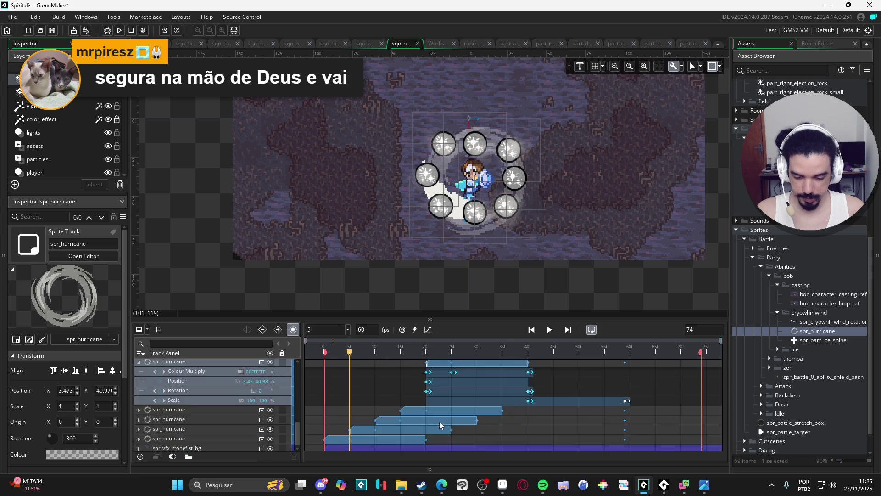
pyautogui.scroll(1, 136, 436)
pyautogui.click(139, 379)
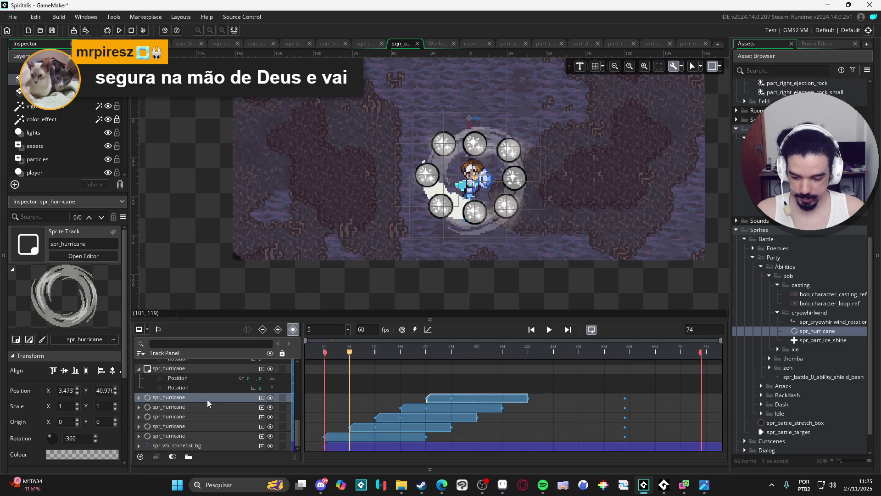
pyautogui.click(189, 397)
pyautogui.hotkey('ctrl', 'd')
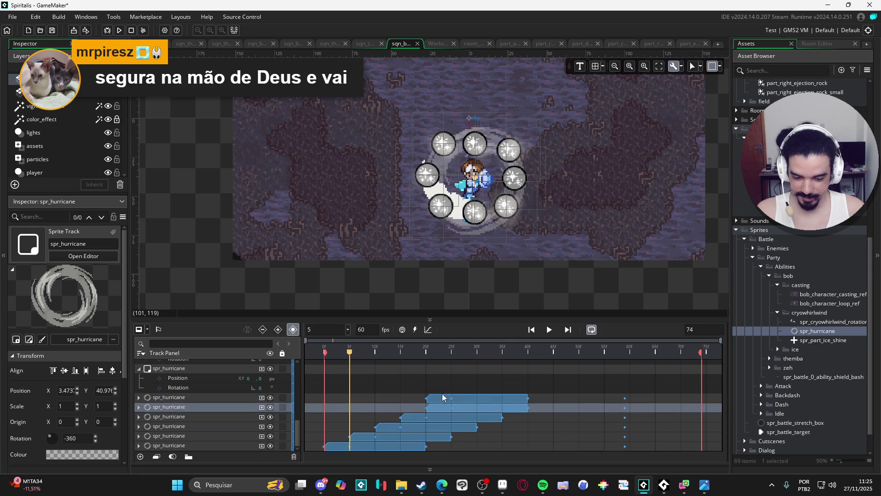
pyautogui.moveTo(448, 403); pyautogui.dragTo(475, 401)
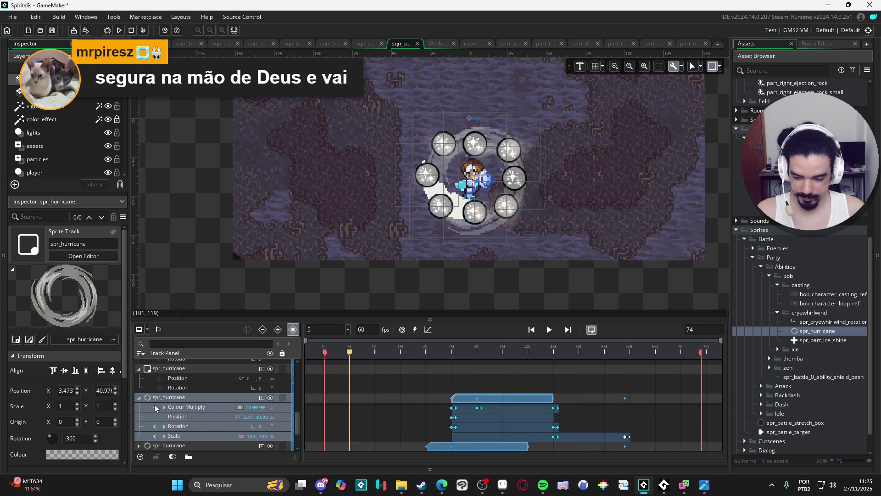
pyautogui.click(139, 397)
pyautogui.scroll(-1, 256, 403)
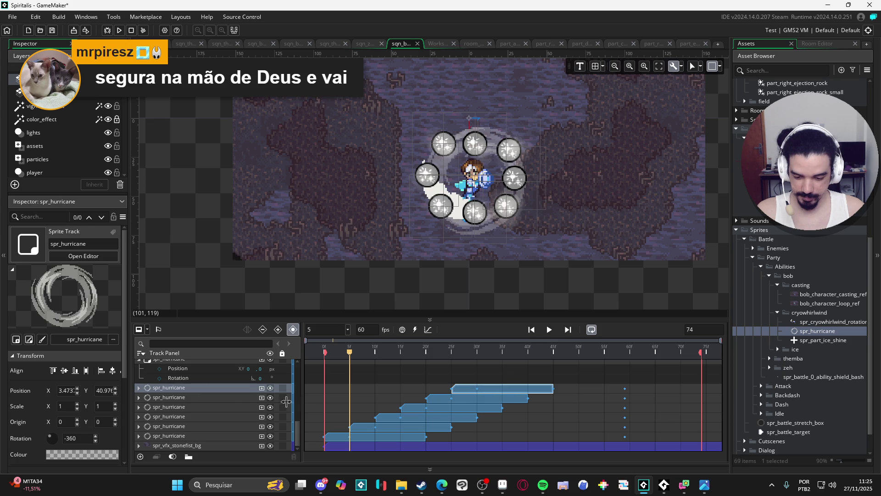
pyautogui.hotkey('ctrl', 'd')
pyautogui.moveTo(472, 387); pyautogui.dragTo(500, 390)
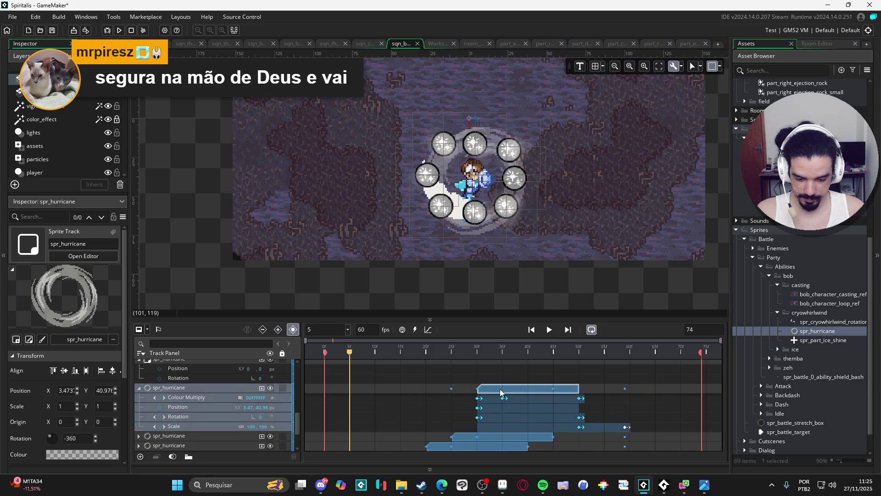
pyautogui.click(139, 388)
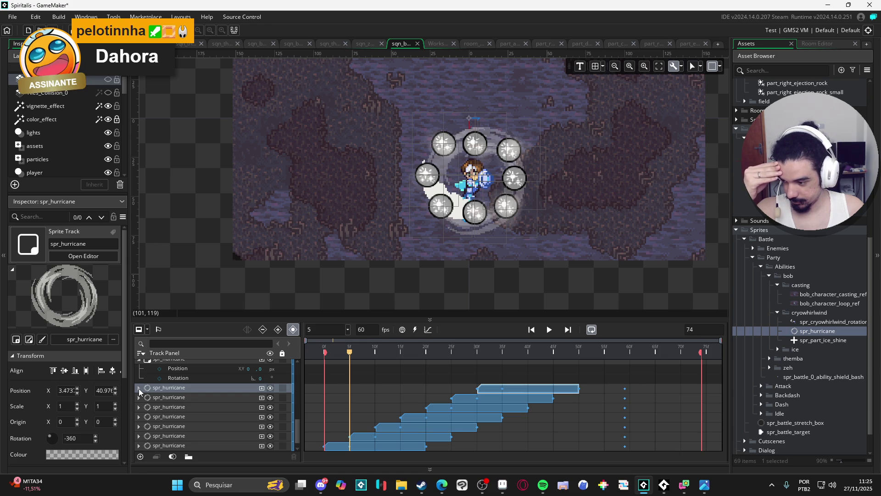
# Push the later hurricane clips about 5 frames later and the top clip about 3 more
pyautogui.click(167, 398)
pyautogui.moveTo(471, 397)
pyautogui.mouseDown()
pyautogui.moveTo(497, 381)
pyautogui.moveTo(527, 389)
pyautogui.mouseUp()
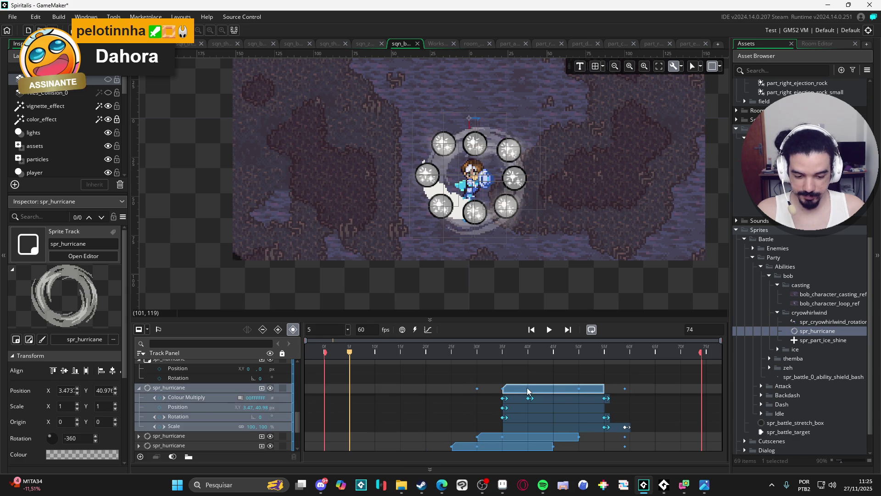
pyautogui.click(139, 388)
pyautogui.click(165, 397)
pyautogui.doubleClick(166, 390)
pyautogui.moveTo(539, 388)
pyautogui.mouseDown()
pyautogui.moveTo(588, 386)
pyautogui.moveTo(509, 391)
pyautogui.moveTo(546, 390)
pyautogui.mouseUp()
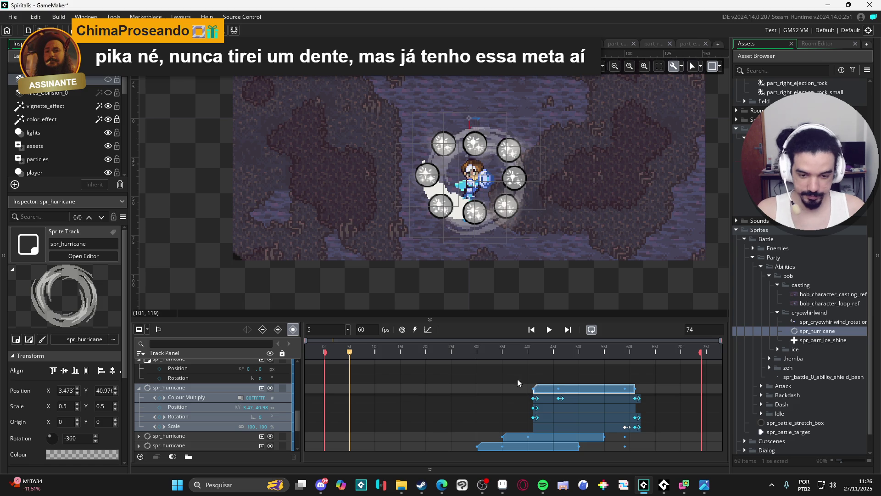
pyautogui.click(139, 389)
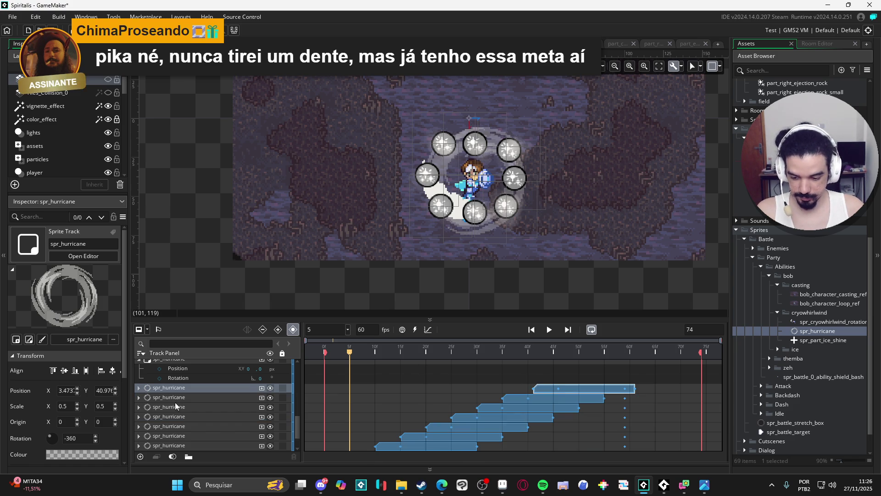
# Duplicate the 45–65 f hurricane track, move the copy to start at frame 50, and play
pyautogui.click(586, 390)
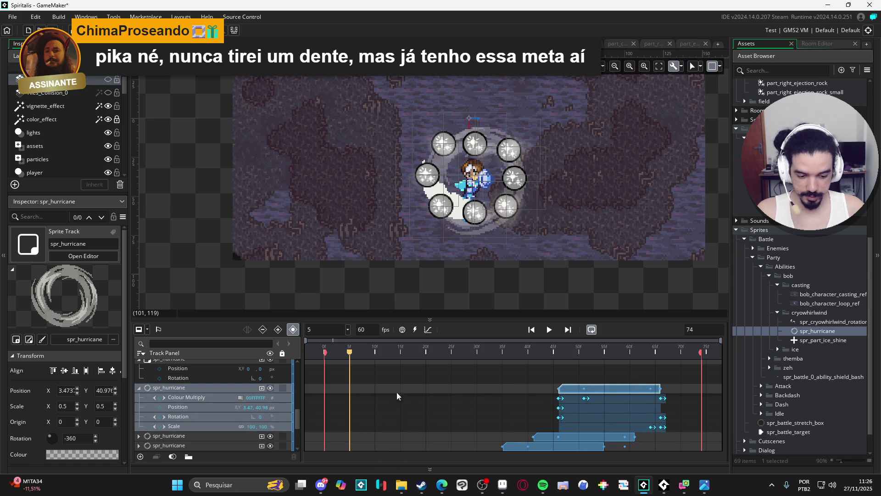
pyautogui.click(139, 390)
pyautogui.click(163, 393)
pyautogui.click(163, 387)
pyautogui.hotkey('ctrl', 'd')
pyautogui.moveTo(574, 390); pyautogui.dragTo(599, 388)
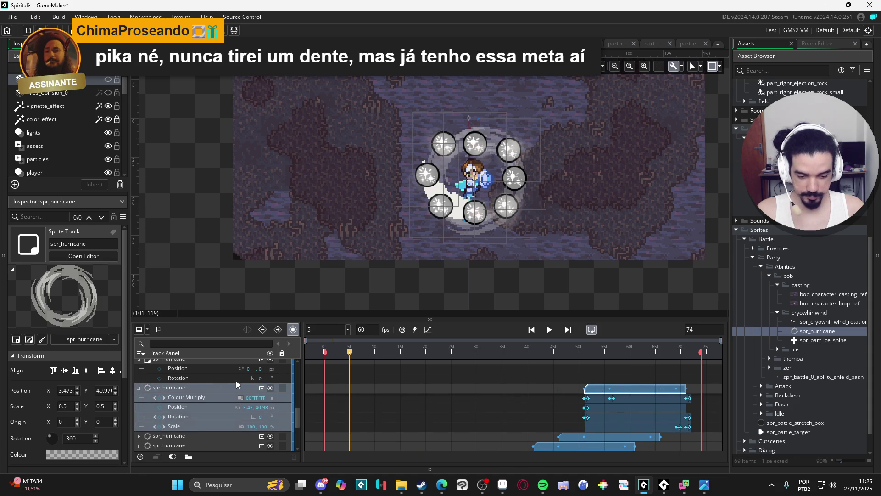
pyautogui.click(549, 330)
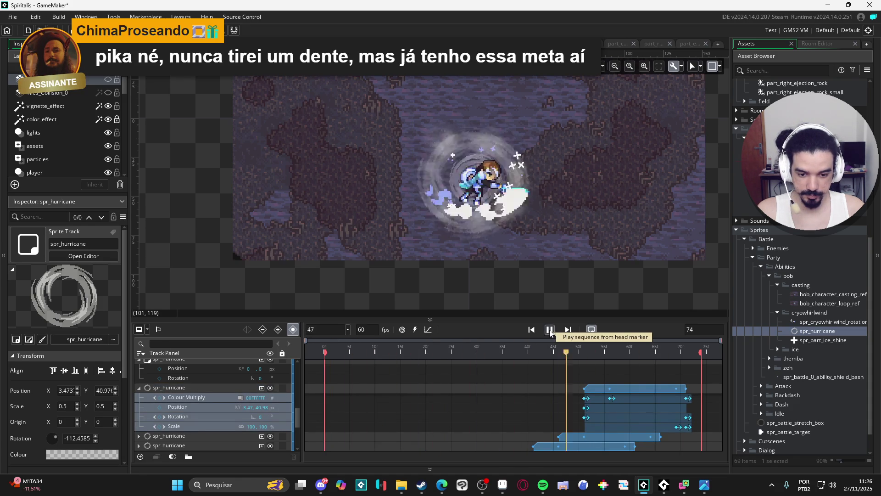
pyautogui.click(550, 330)
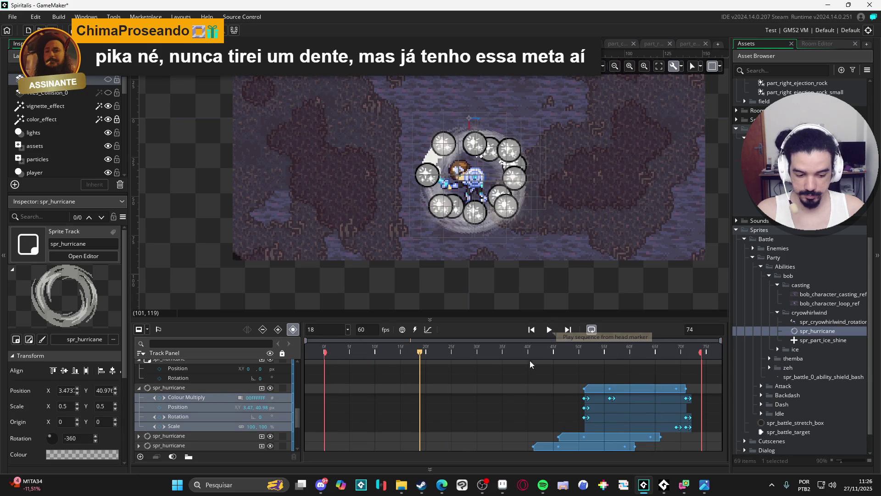
pyautogui.scroll(-2, 481, 408)
pyautogui.scroll(-1, 459, 404)
pyautogui.scroll(5, 455, 403)
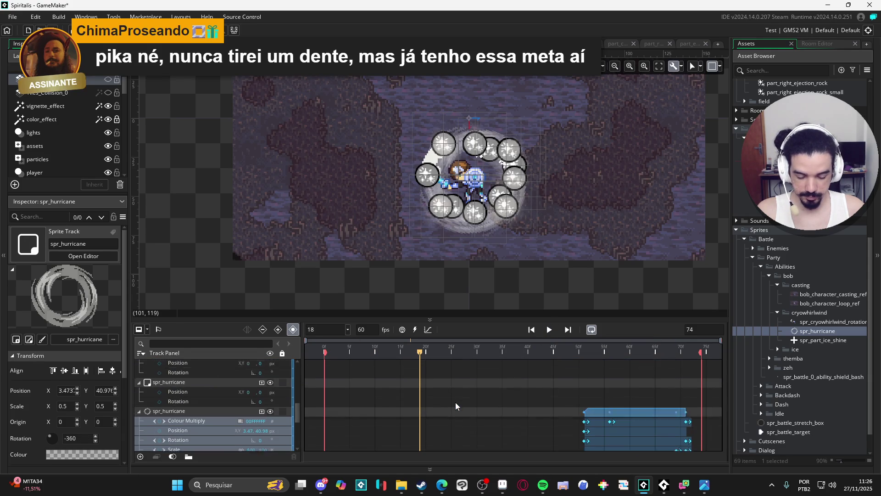
pyautogui.scroll(-4, 455, 406)
pyautogui.scroll(4, 160, 400)
pyautogui.click(139, 430)
pyautogui.scroll(-4, 139, 431)
pyautogui.scroll(4, 137, 437)
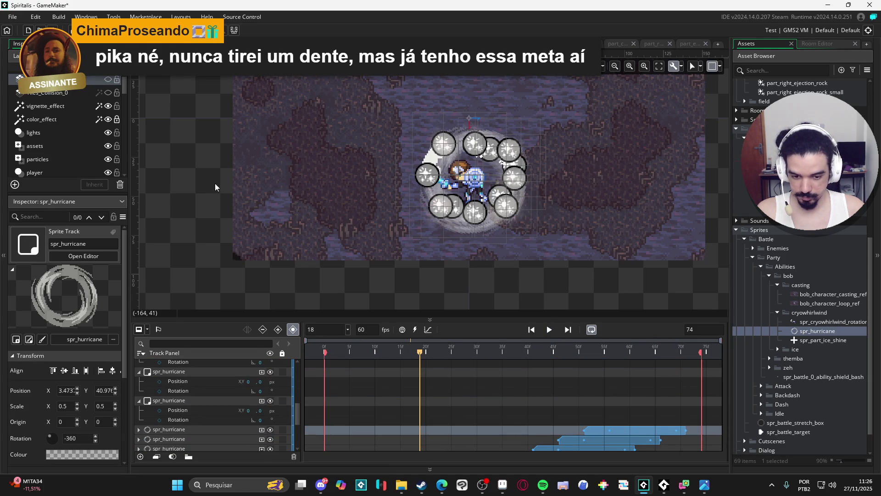
pyautogui.click(549, 330)
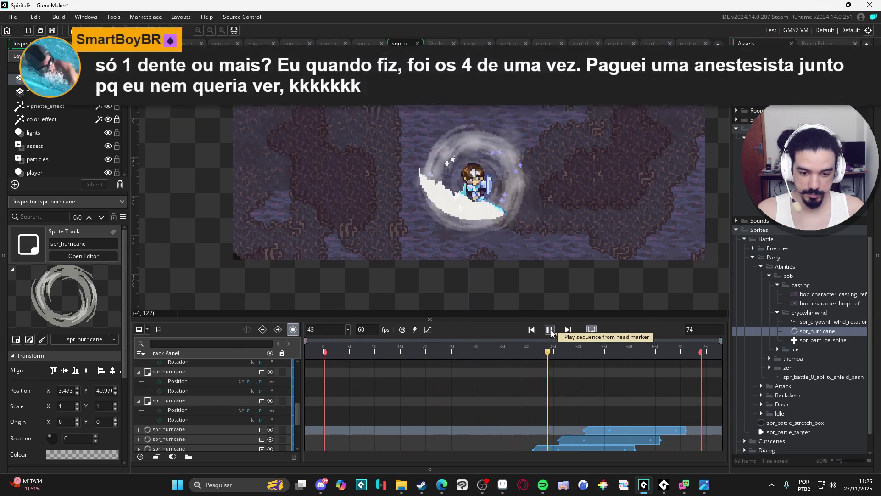
pyautogui.click(550, 329)
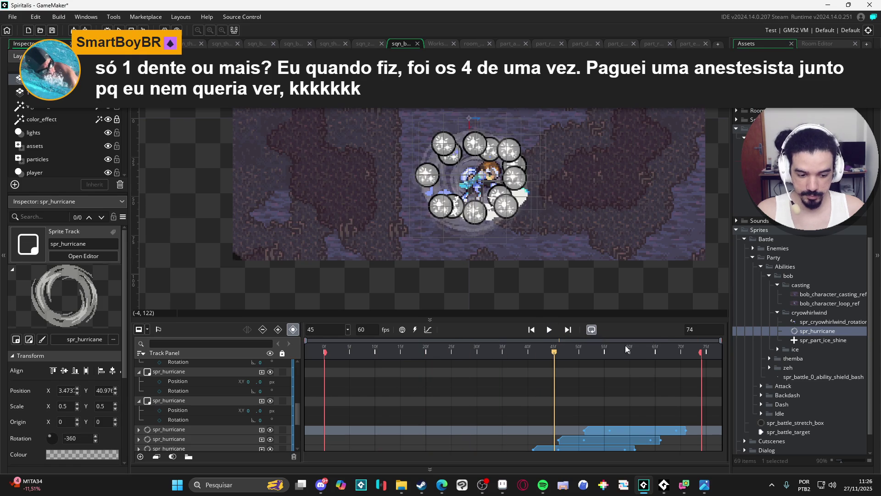
# Move the top spr_hurricane track's end Scale keyframe earlier, to frame 52
pyautogui.scroll(-3, 218, 397)
pyautogui.scroll(3, 218, 397)
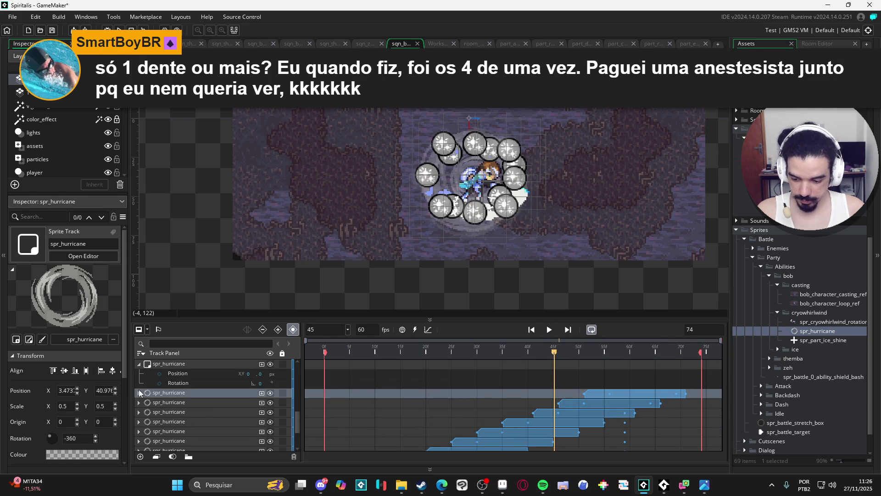
pyautogui.click(139, 393)
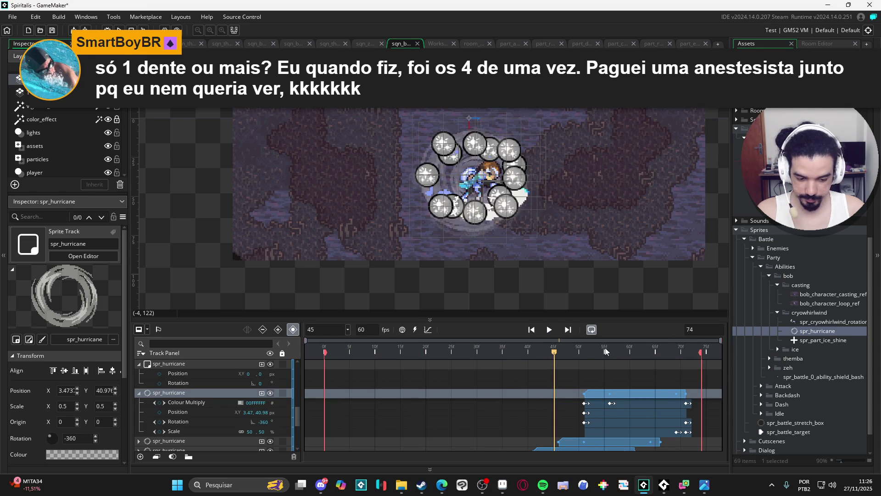
pyautogui.click(583, 352)
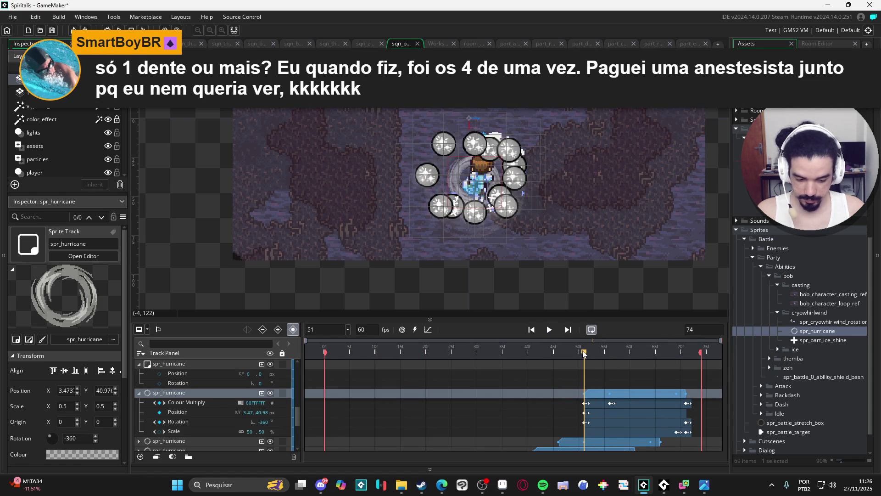
pyautogui.click(678, 432)
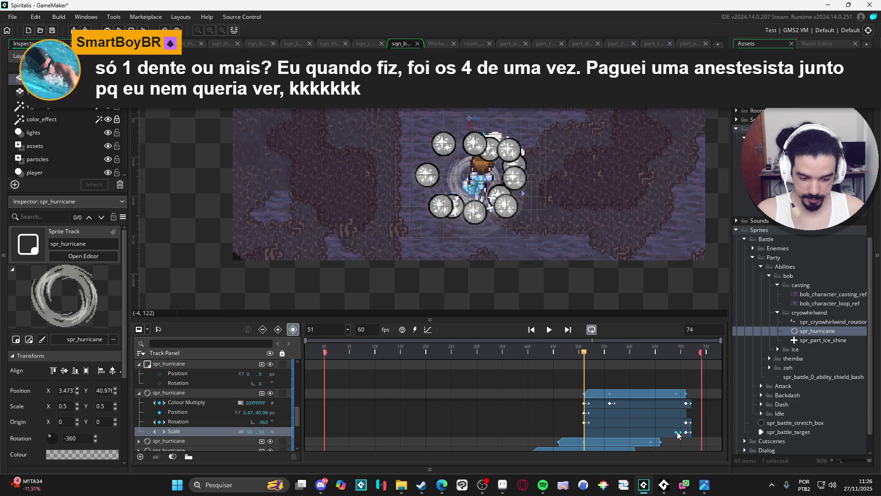
pyautogui.moveTo(676, 436); pyautogui.dragTo(589, 440)
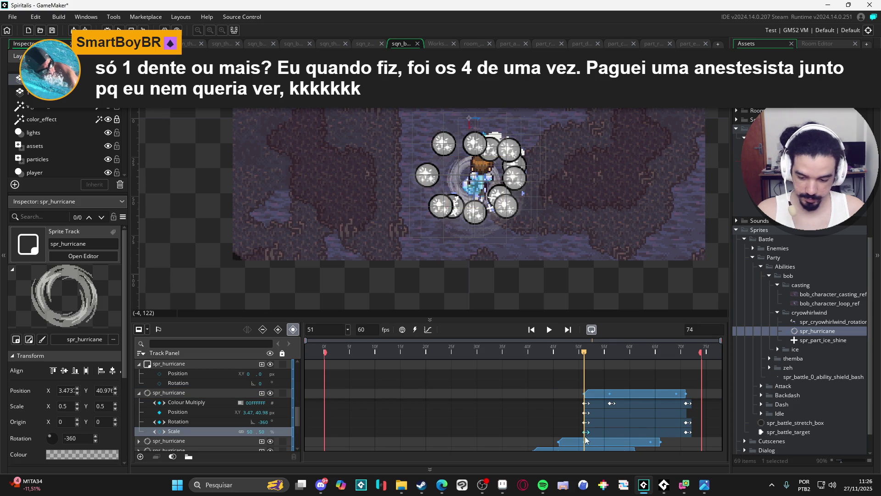
# Pull the next spr_hurricane track's Scale keyframe back to frame 40
pyautogui.scroll(-2, 366, 412)
pyautogui.click(138, 404)
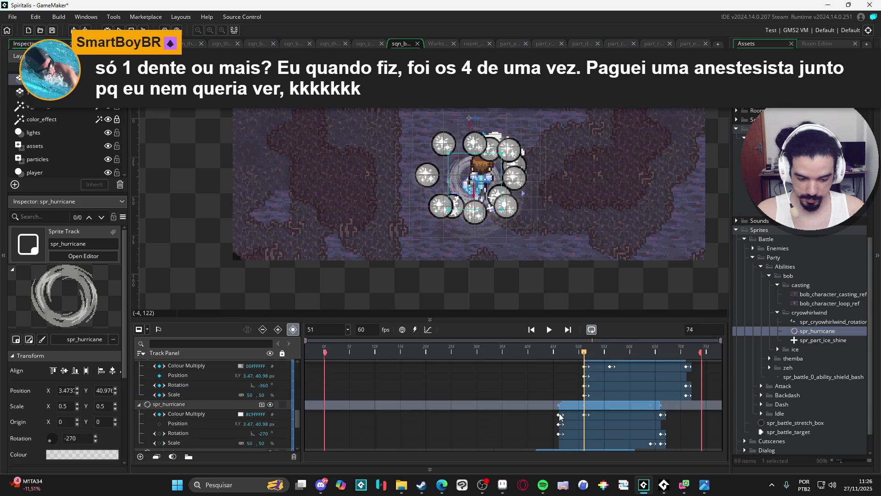
pyautogui.scroll(-2, 551, 418)
pyautogui.click(544, 408)
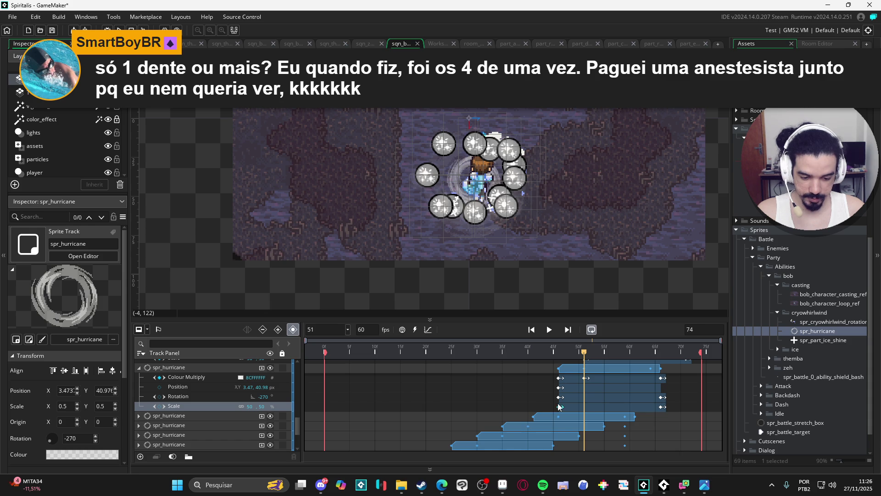
pyautogui.click(558, 416)
pyautogui.scroll(-4, 552, 425)
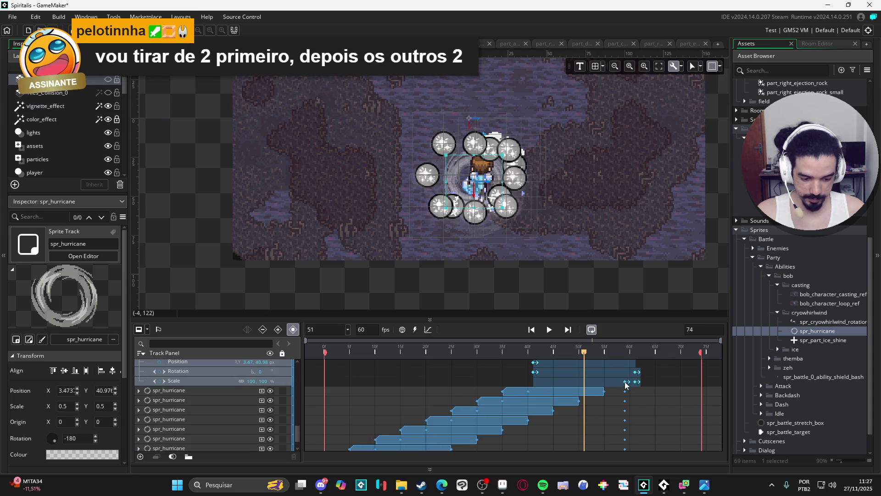
pyautogui.moveTo(626, 385); pyautogui.dragTo(532, 389)
# Shift another hurricane track's Scale keyframe earlier, to about frame 23
pyautogui.keyDown('ctrl'); pyautogui.click(533, 390); pyautogui.keyUp('ctrl')
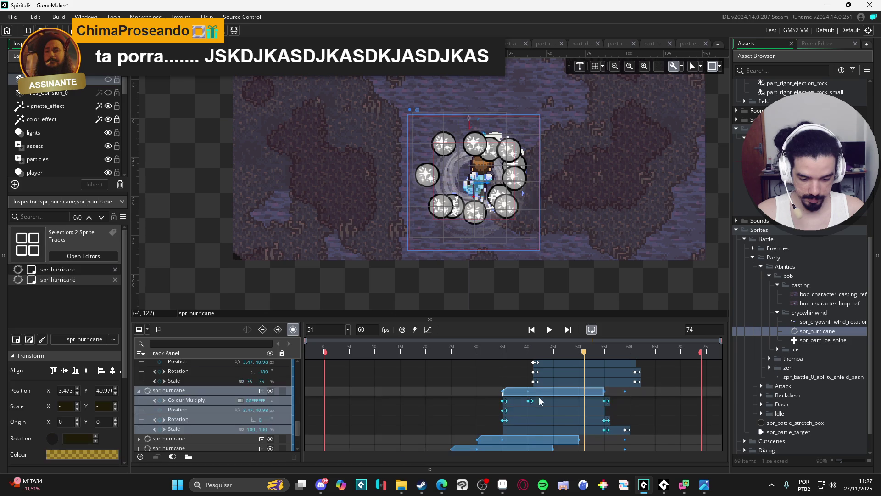
pyautogui.click(604, 396)
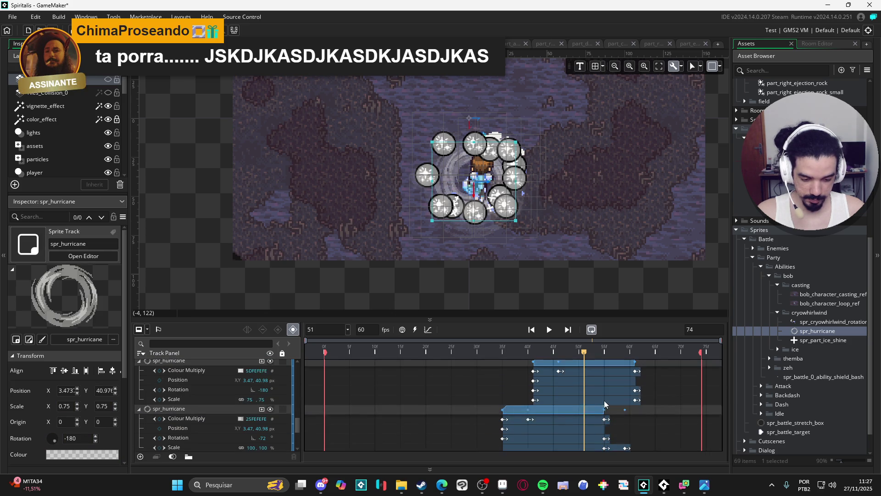
pyautogui.moveTo(605, 412); pyautogui.dragTo(577, 413)
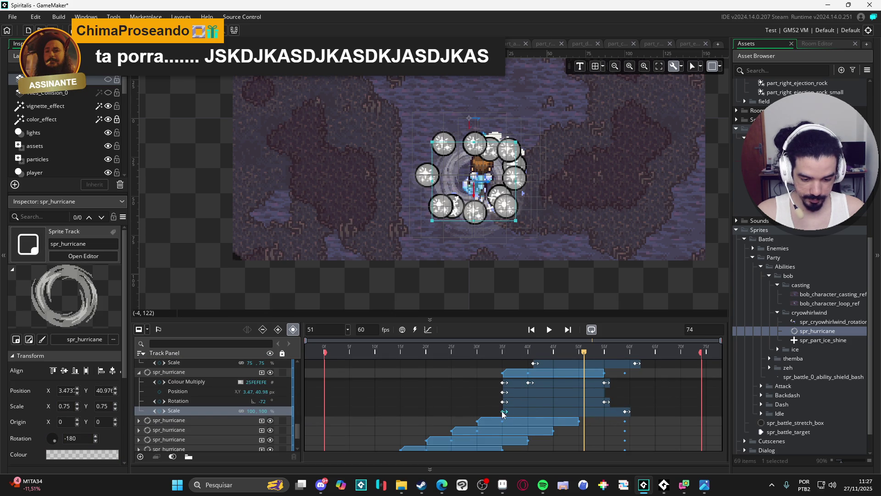
pyautogui.moveTo(627, 412); pyautogui.dragTo(607, 412)
pyautogui.scroll(-1, 486, 413)
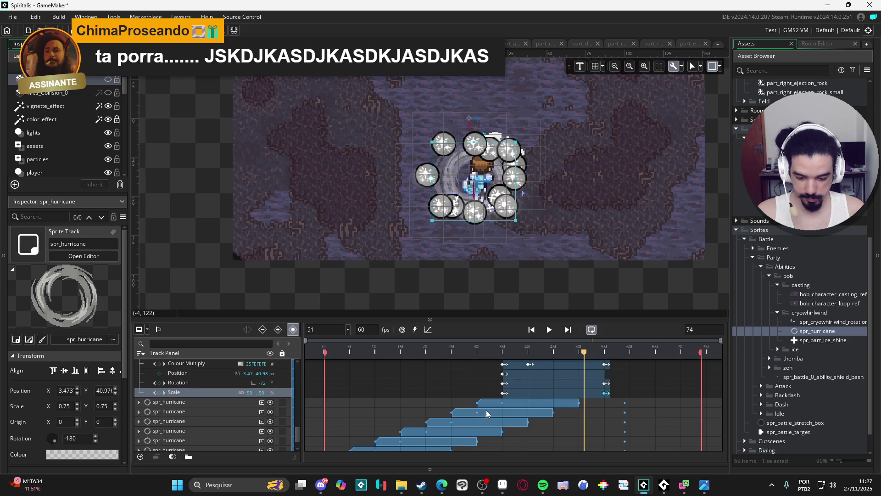
pyautogui.keyDown('ctrl'); pyautogui.click(486, 415); pyautogui.keyUp('ctrl')
pyautogui.scroll(-1, 551, 404)
pyautogui.moveTo(581, 389)
pyautogui.mouseDown()
pyautogui.moveTo(500, 389)
pyautogui.moveTo(581, 388)
pyautogui.mouseUp()
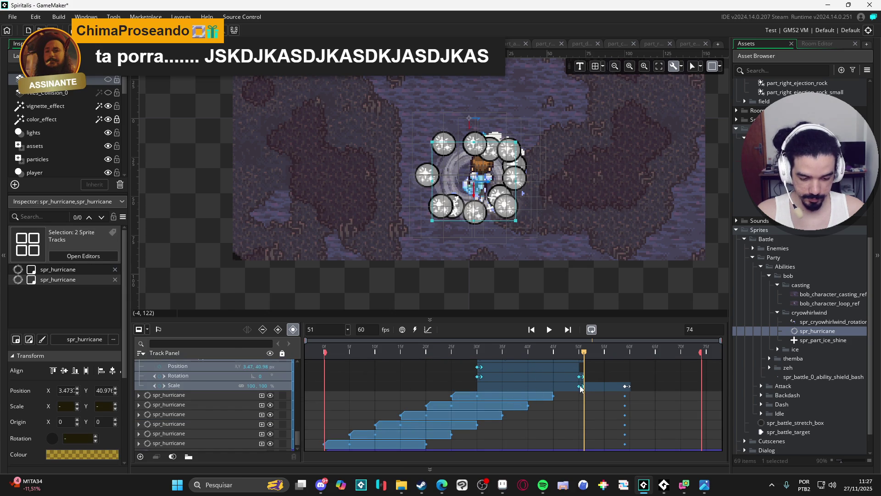
# Retime a track's Scale keyframes to start at frame 25 and end at frame 45
pyautogui.click(581, 387)
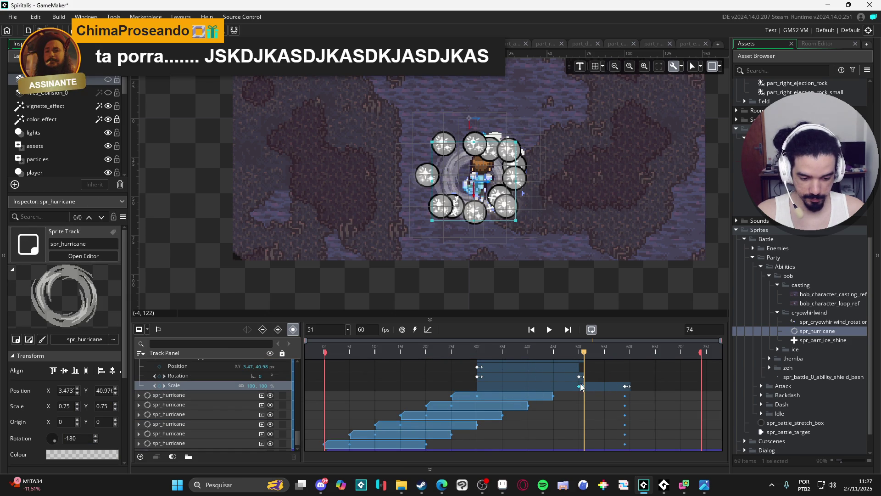
pyautogui.moveTo(581, 387); pyautogui.dragTo(479, 392)
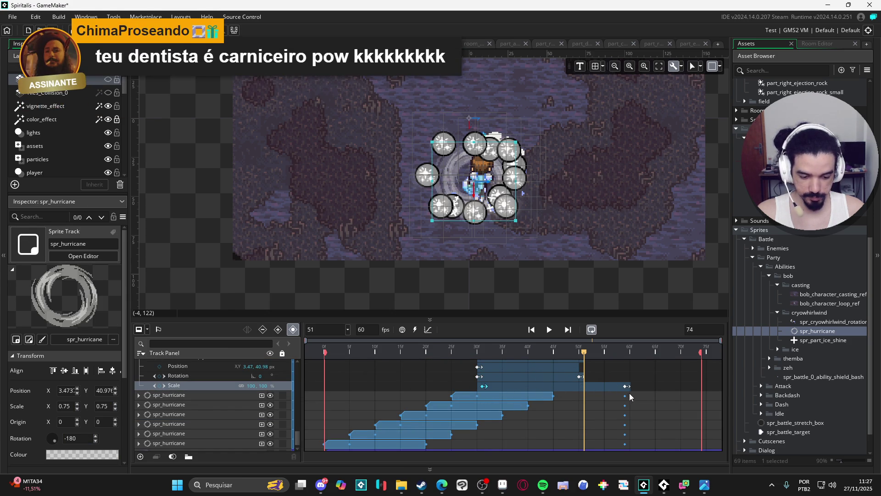
pyautogui.moveTo(627, 386); pyautogui.dragTo(580, 387)
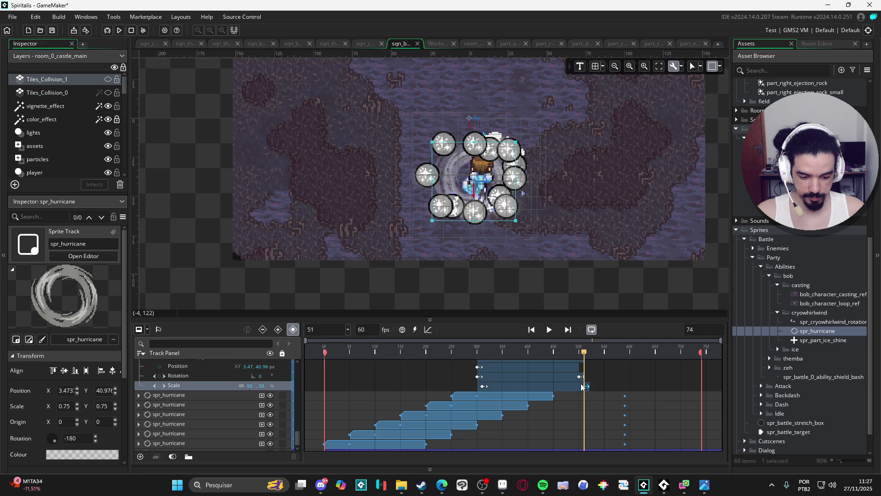
pyautogui.hotkey('ctrl', 'z')
pyautogui.hotkey('ctrl', 'z')
pyautogui.hotkey('ctrl', 'z')
pyautogui.click(554, 390)
pyautogui.click(555, 389)
pyautogui.moveTo(555, 391); pyautogui.dragTo(453, 391)
pyautogui.moveTo(627, 388); pyautogui.dragTo(551, 390)
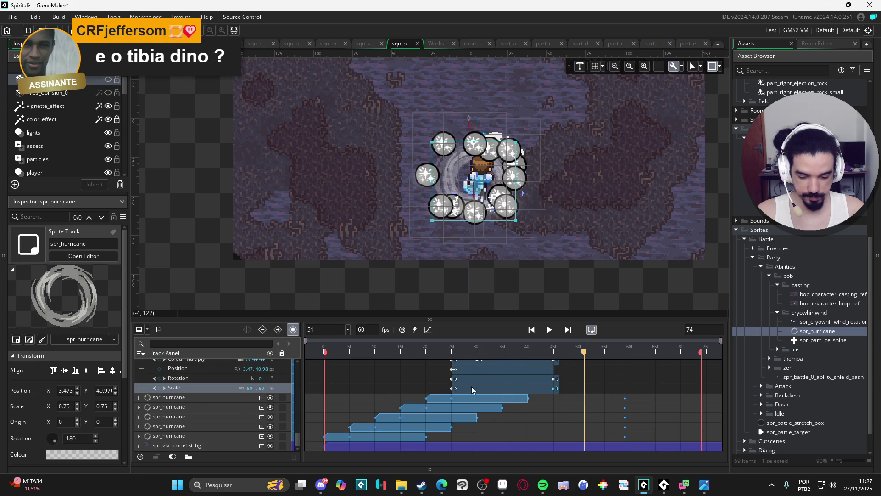
# Pull the 20f–40f track's 60f Scale keyframe back to the clip's end
pyautogui.click(471, 397)
pyautogui.click(530, 399)
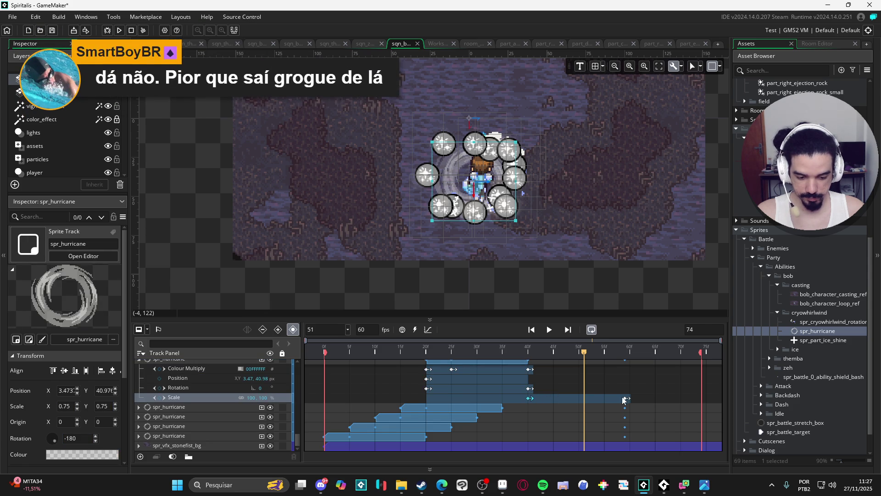
pyautogui.click(624, 399)
pyautogui.click(625, 398)
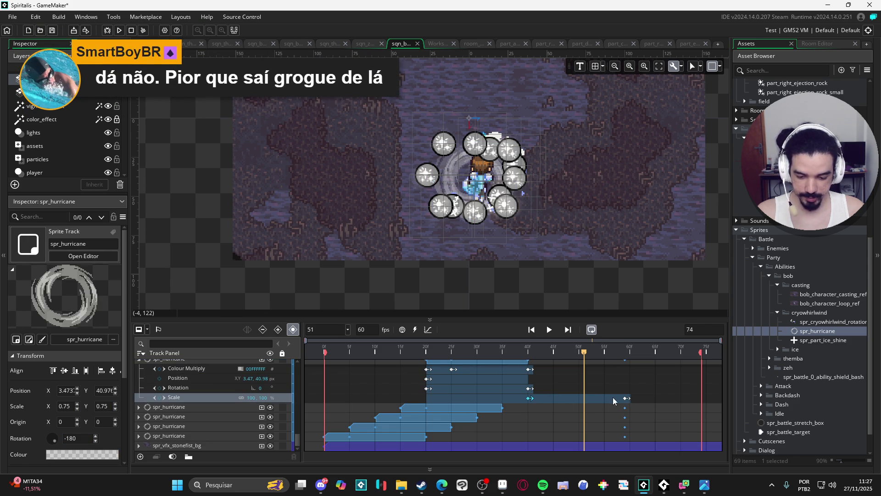
pyautogui.moveTo(625, 398)
pyautogui.mouseDown()
pyautogui.moveTo(436, 403)
pyautogui.moveTo(533, 399)
pyautogui.mouseUp()
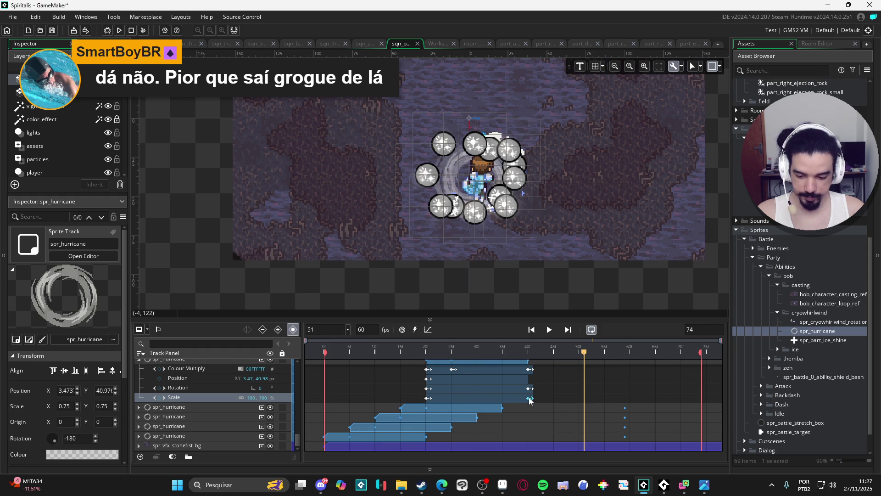
# Move the next tracks' end Scale keyframes earlier, to about frames 12 and 5
pyautogui.click(434, 404)
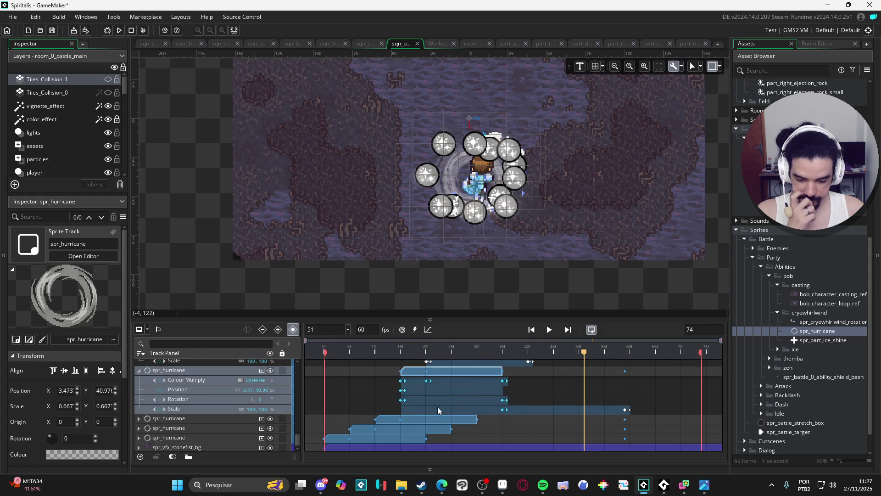
pyautogui.click(502, 410)
pyautogui.click(502, 412)
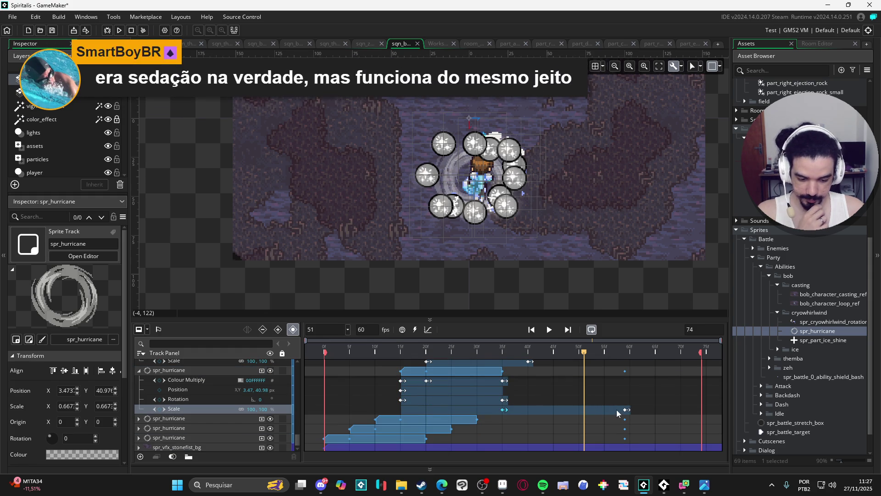
pyautogui.moveTo(626, 410); pyautogui.dragTo(403, 410)
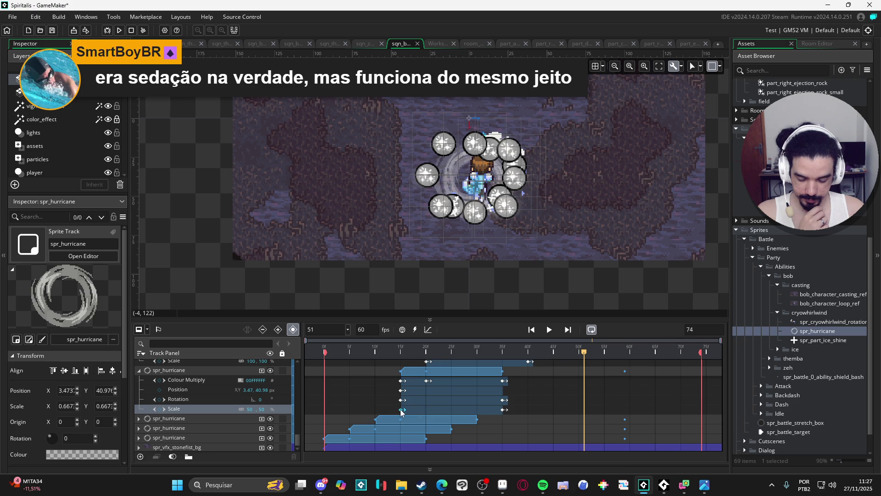
pyautogui.click(429, 417)
pyautogui.scroll(-2, 527, 412)
pyautogui.moveTo(625, 418); pyautogui.dragTo(377, 423)
pyautogui.click(374, 426)
pyautogui.moveTo(625, 427); pyautogui.dragTo(351, 435)
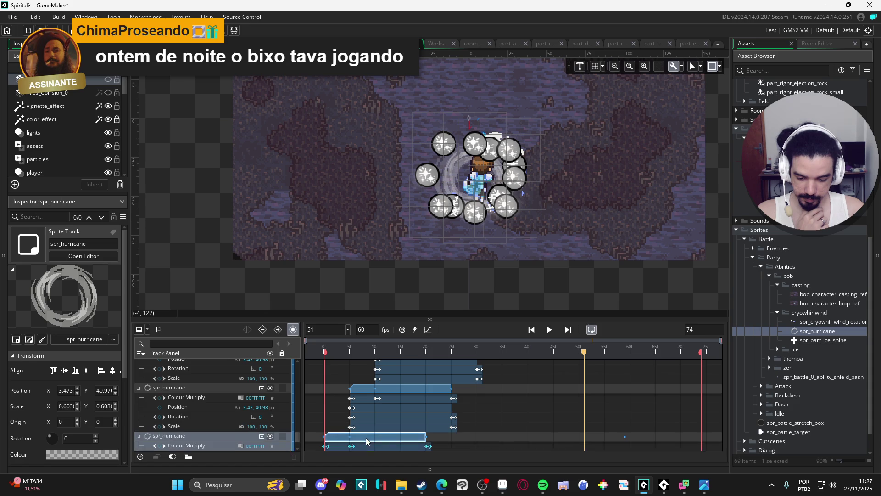
# Move the third spr_hurricane track's Scale keyframe earlier, to about frame 20
pyautogui.click(365, 437)
pyautogui.moveTo(625, 439); pyautogui.dragTo(397, 439)
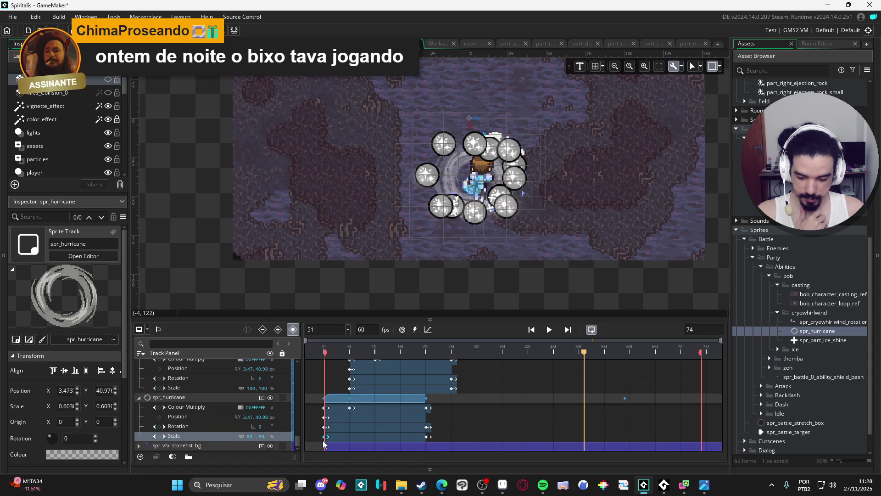
pyautogui.scroll(3, 505, 422)
pyautogui.scroll(-2, 520, 425)
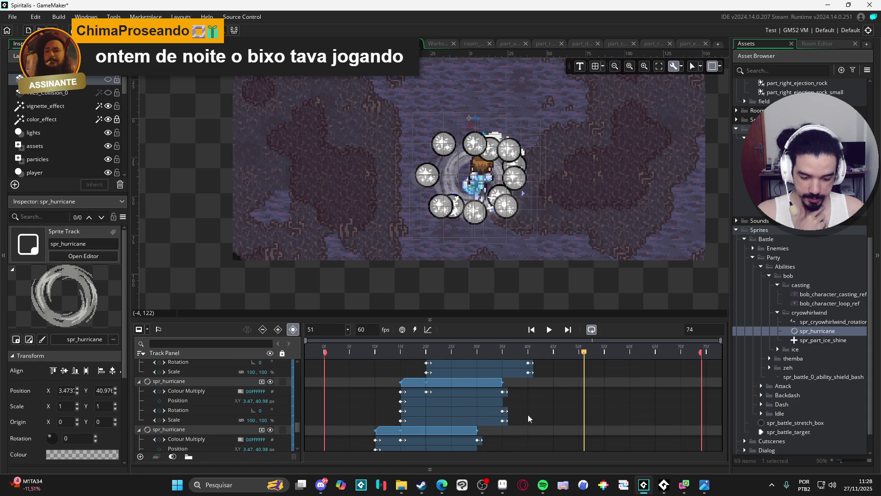
# Retime further Scale keyframes to about frames 43, 28 and 31
pyautogui.click(528, 374)
pyautogui.scroll(-2, 553, 397)
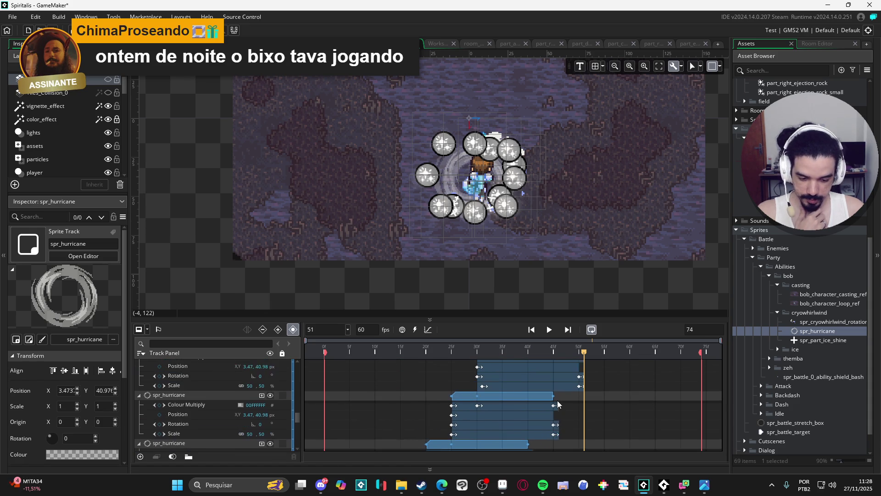
pyautogui.click(555, 434)
pyautogui.moveTo(555, 434)
pyautogui.mouseDown()
pyautogui.moveTo(474, 434)
pyautogui.moveTo(555, 434)
pyautogui.mouseUp()
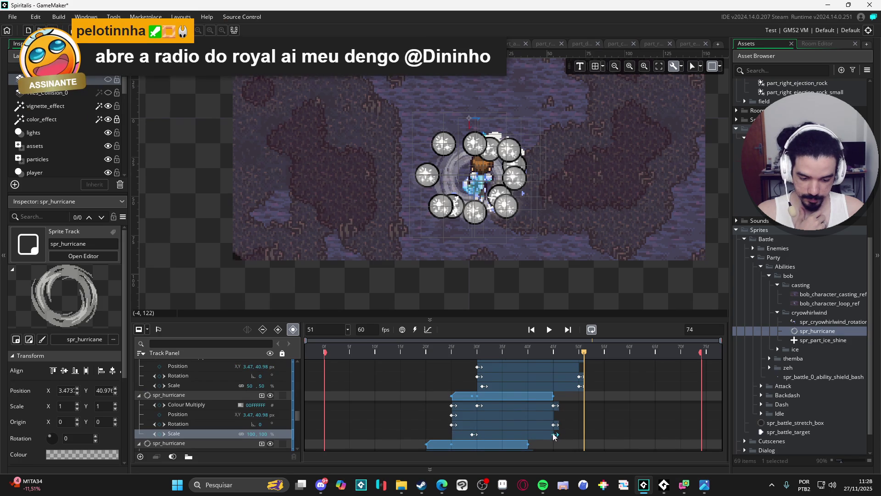
pyautogui.moveTo(474, 434)
pyautogui.mouseDown()
pyautogui.moveTo(464, 435)
pyautogui.moveTo(484, 423)
pyautogui.moveTo(519, 424)
pyautogui.mouseUp()
pyautogui.scroll(2, 505, 434)
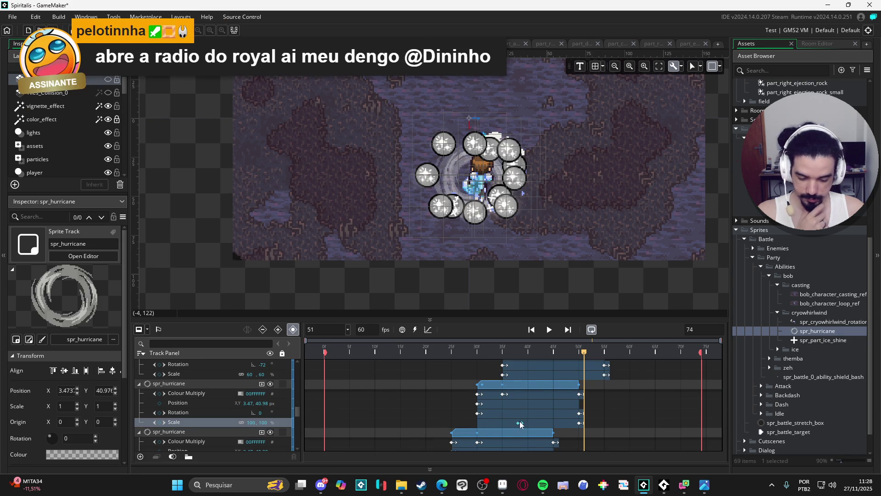
pyautogui.moveTo(580, 423); pyautogui.dragTo(478, 423)
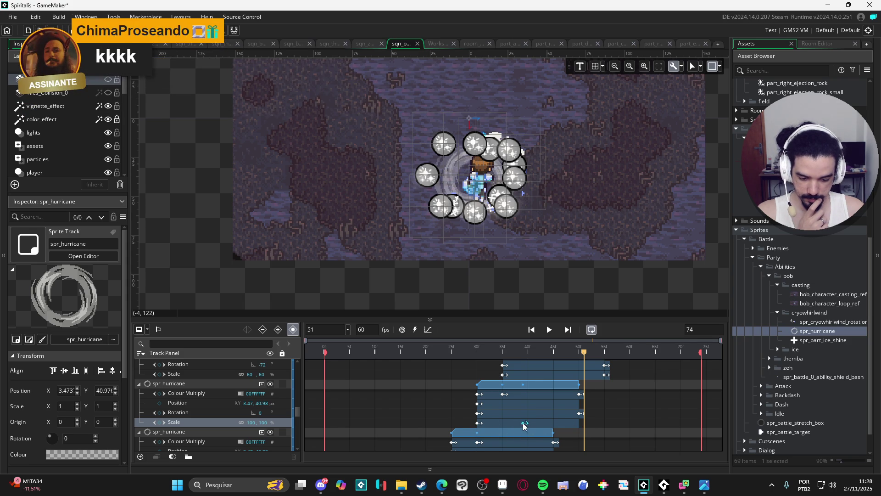
# Move another track's Scale keyframe earlier, to about frame 46
pyautogui.scroll(3, 581, 427)
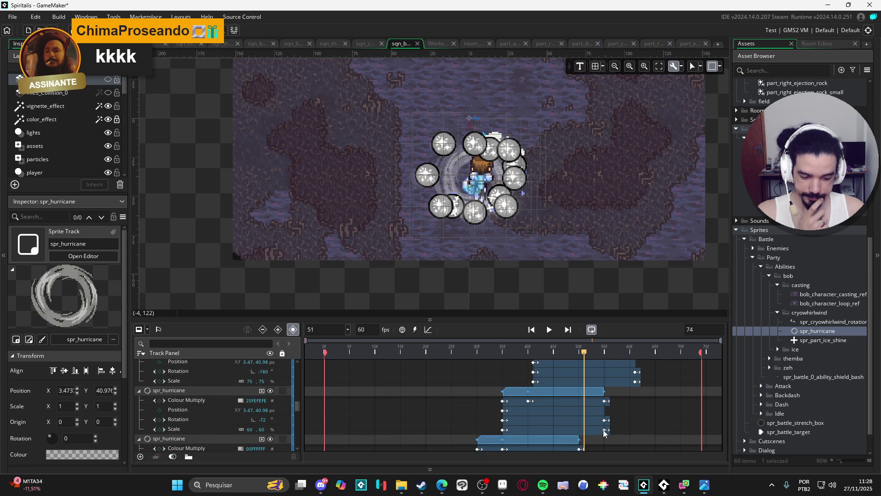
pyautogui.click(605, 431)
pyautogui.moveTo(602, 431); pyautogui.dragTo(504, 430)
pyautogui.scroll(-5, 655, 413)
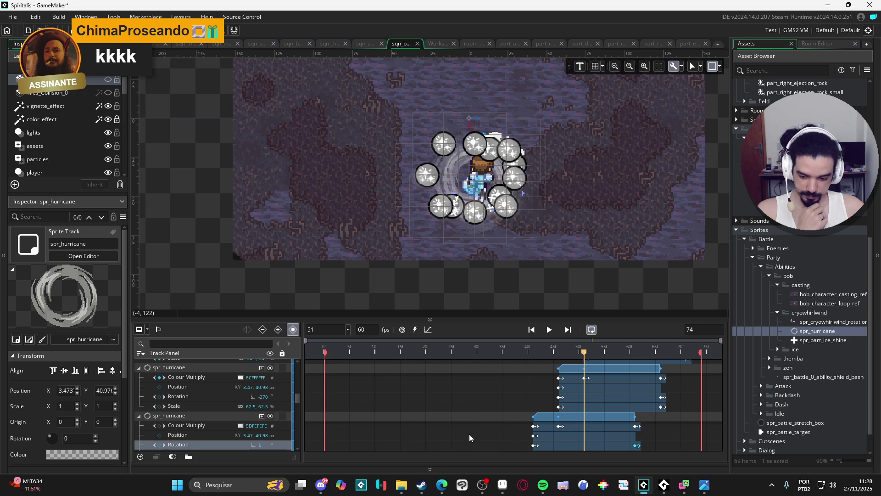
pyautogui.scroll(-2, 284, 425)
# Check the remaining tracks' clip-end Scale keyframes and play the sequence from the start
pyautogui.click(271, 437)
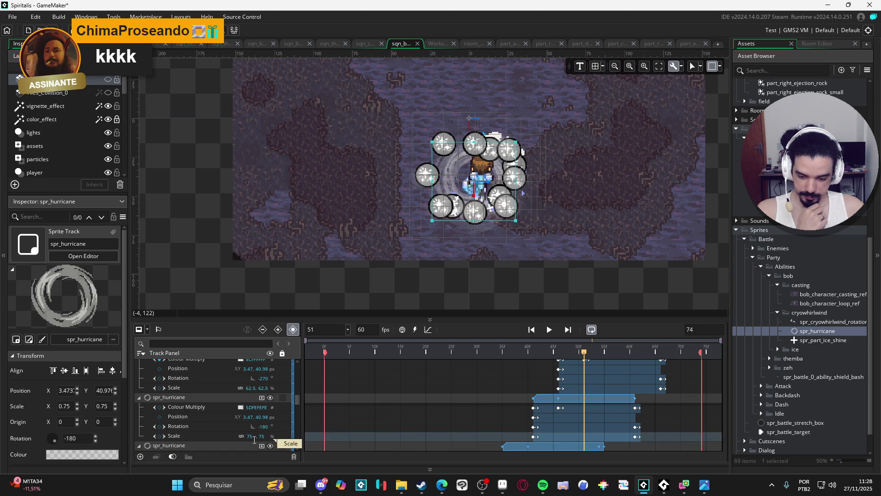
pyautogui.click(637, 440)
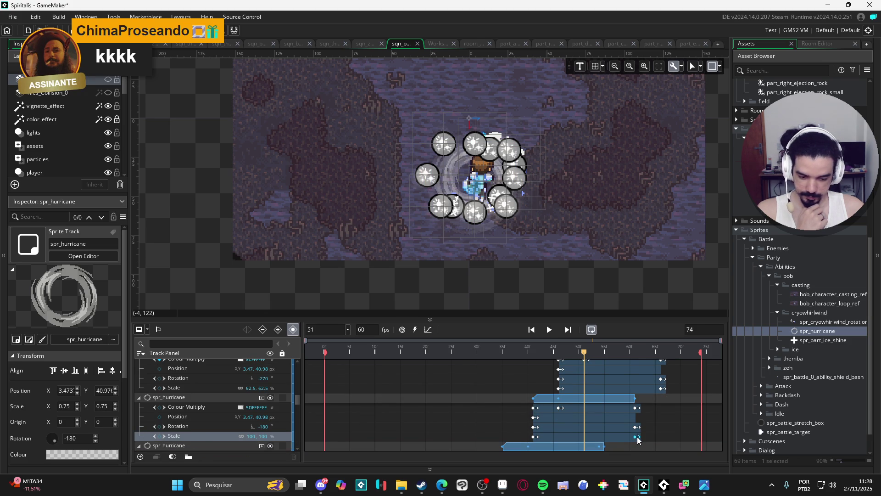
pyautogui.click(662, 389)
pyautogui.scroll(-5, 664, 398)
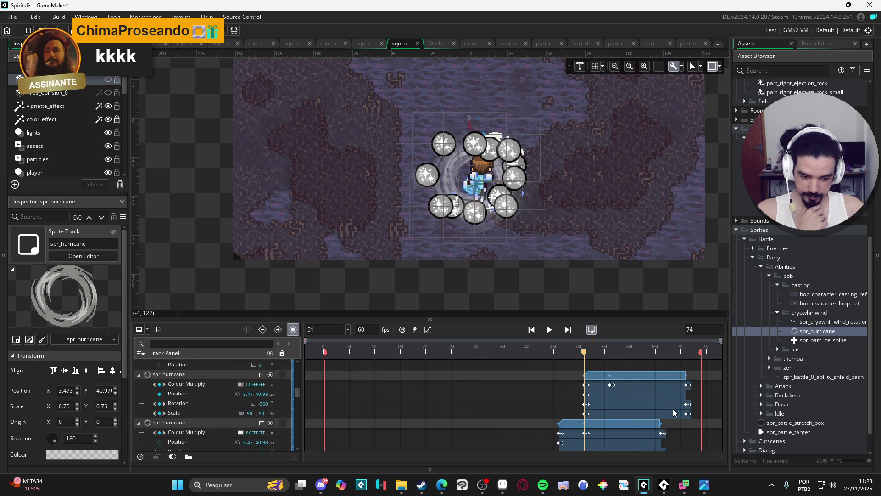
pyautogui.click(553, 331)
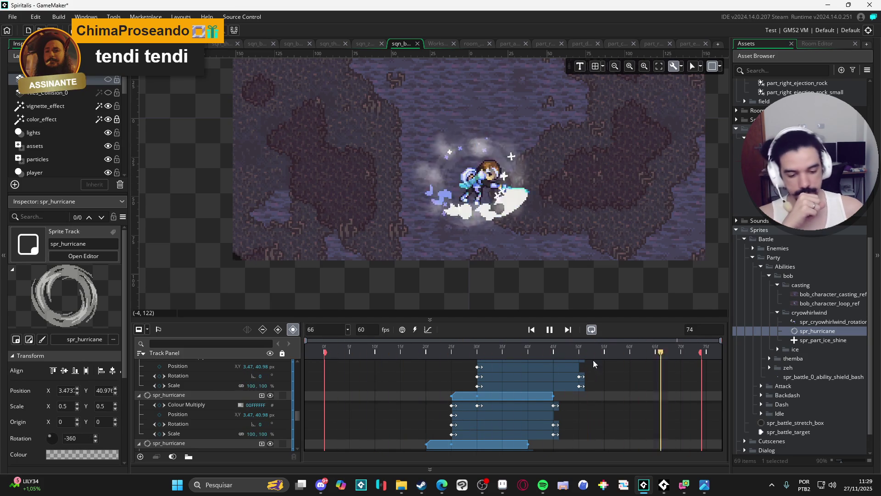
pyautogui.click(546, 332)
# Set the earliest spr_hurricane track's end Scale keyframe to 200
pyautogui.scroll(-8, 546, 379)
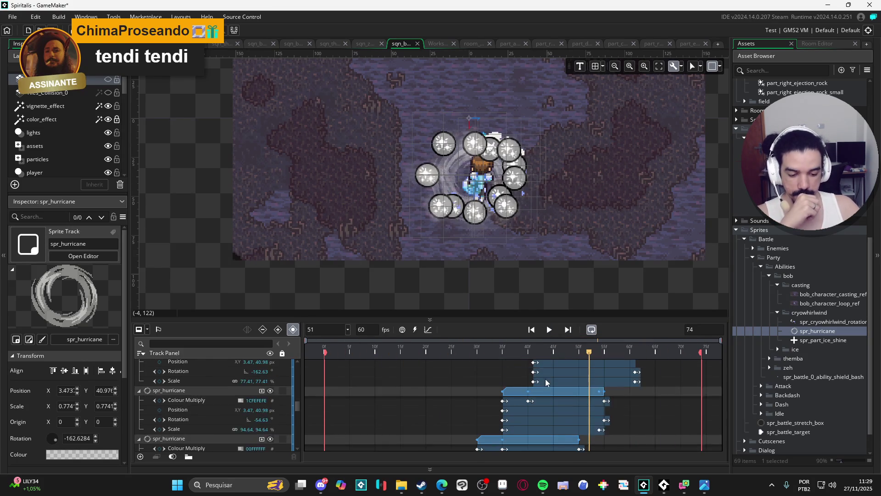
pyautogui.scroll(-6, 546, 381)
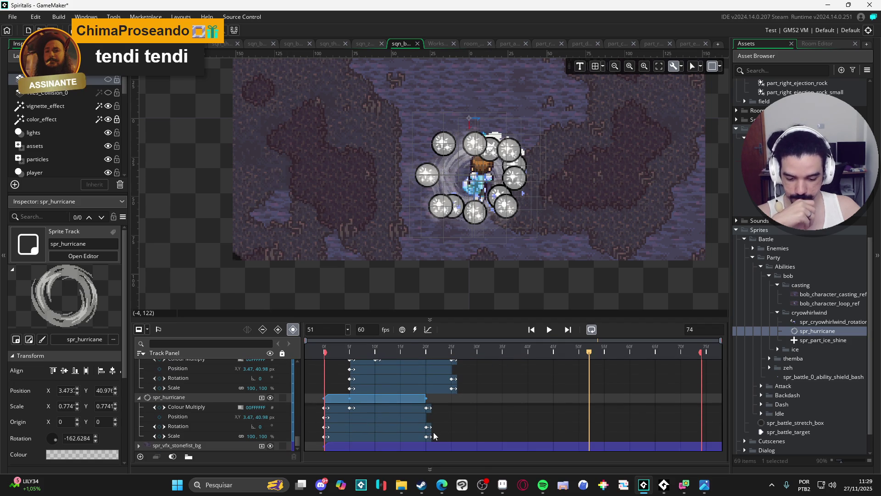
pyautogui.click(427, 437)
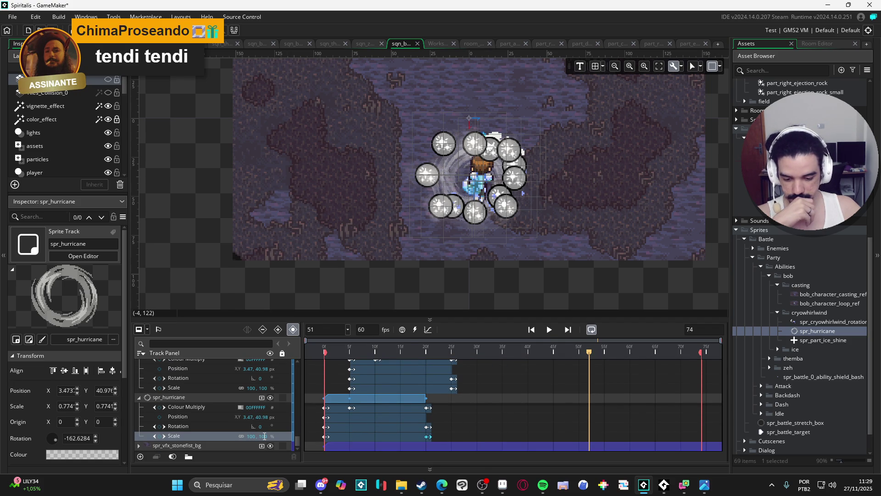
pyautogui.click(251, 437)
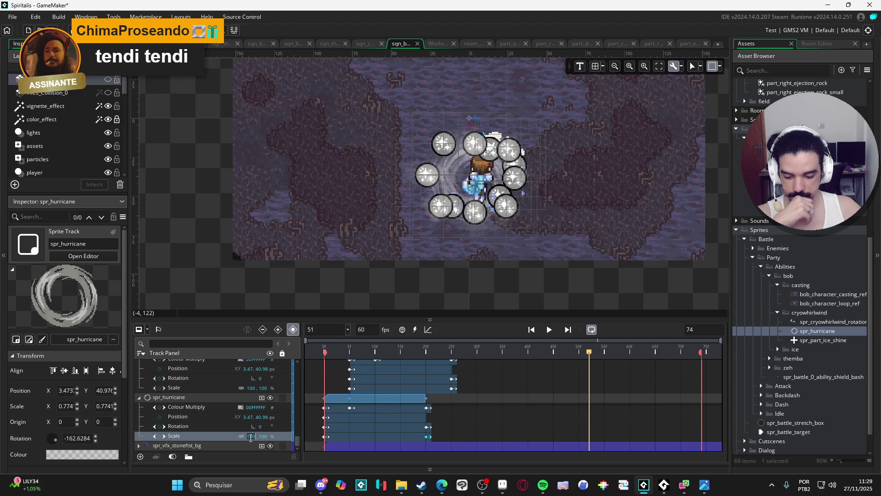
pyautogui.write('200')
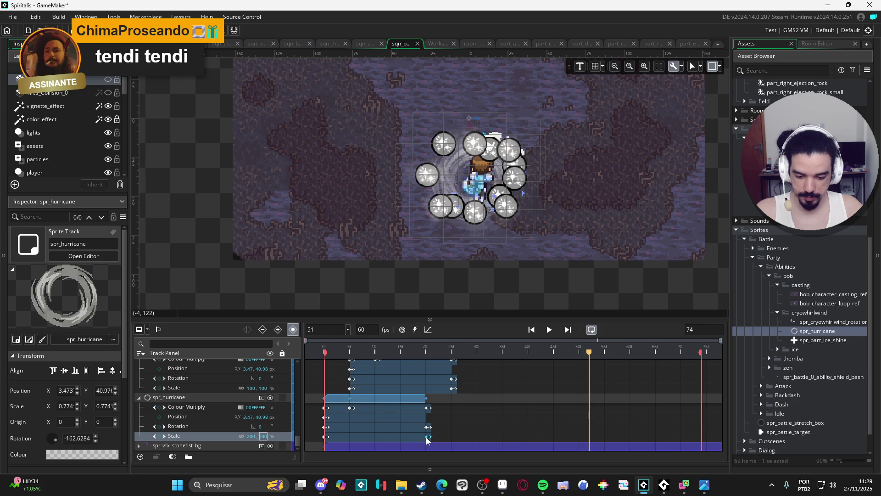
# Copy the 200% Scale keyframe onto the track above and move it to about frame 25
pyautogui.click(452, 389)
pyautogui.hotkey('ctrl', 'c')
pyautogui.hotkey('ctrl', 'v')
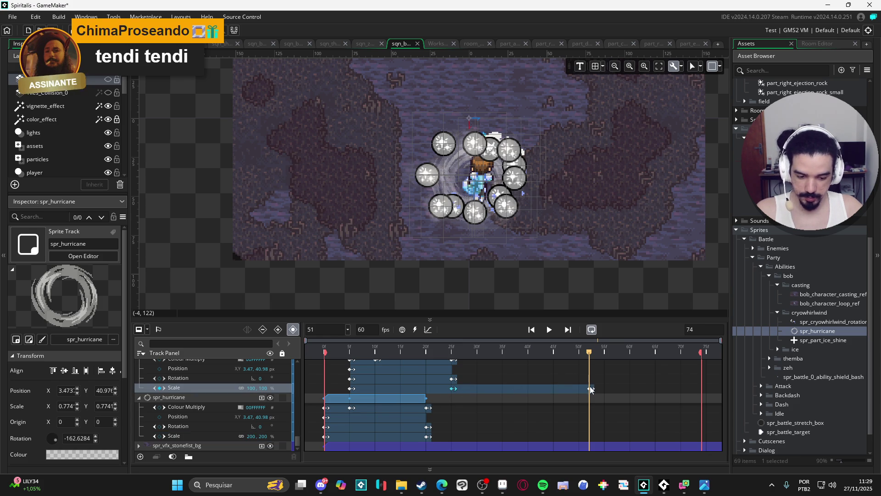
pyautogui.click(591, 389)
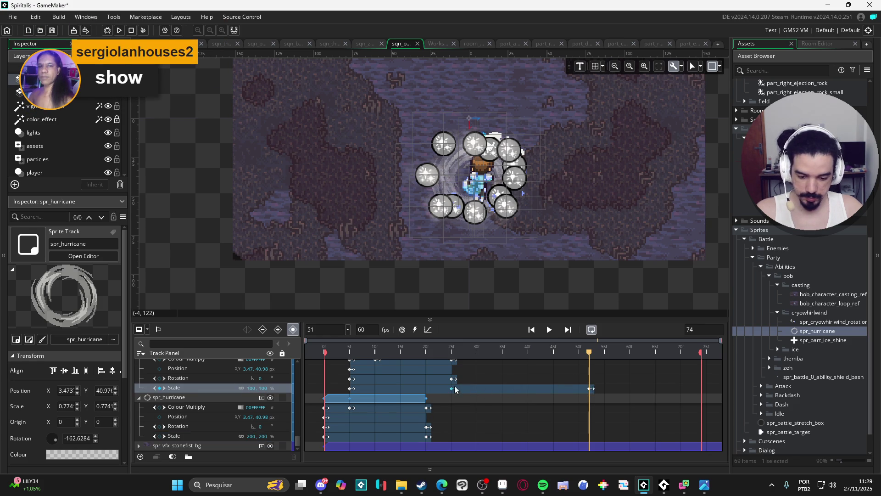
pyautogui.click(591, 388)
pyautogui.moveTo(590, 389); pyautogui.dragTo(453, 391)
pyautogui.scroll(3, 519, 406)
# Preview frame 30, inspect the spr_hurricane Scale keyframes near frame 25, and undo the last edit
pyautogui.click(479, 413)
pyautogui.moveTo(493, 350); pyautogui.dragTo(478, 350)
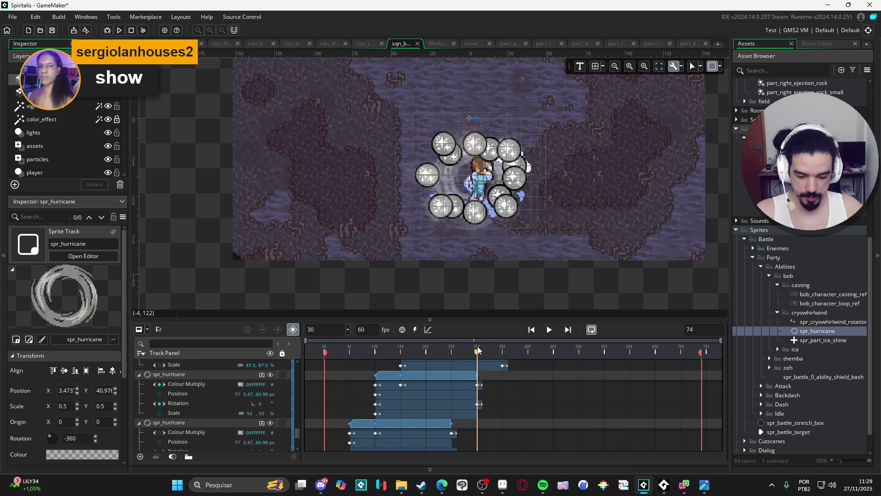
pyautogui.scroll(1, 504, 408)
pyautogui.scroll(-1, 434, 413)
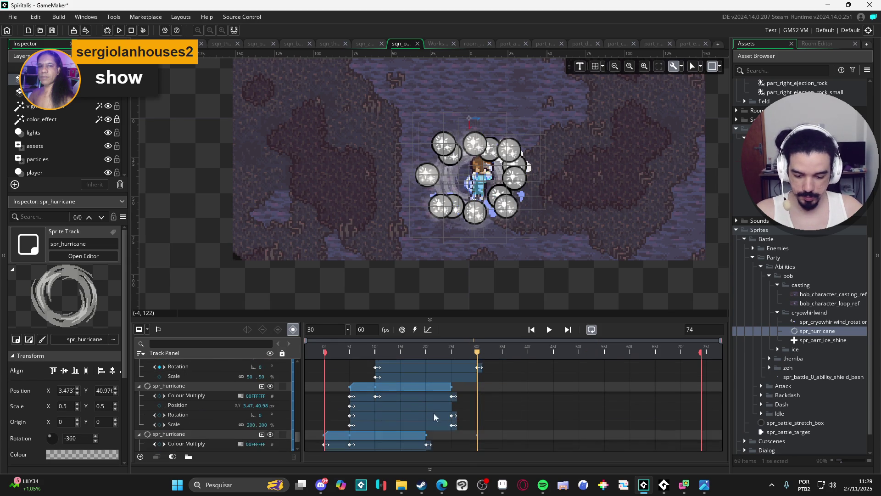
pyautogui.click(453, 426)
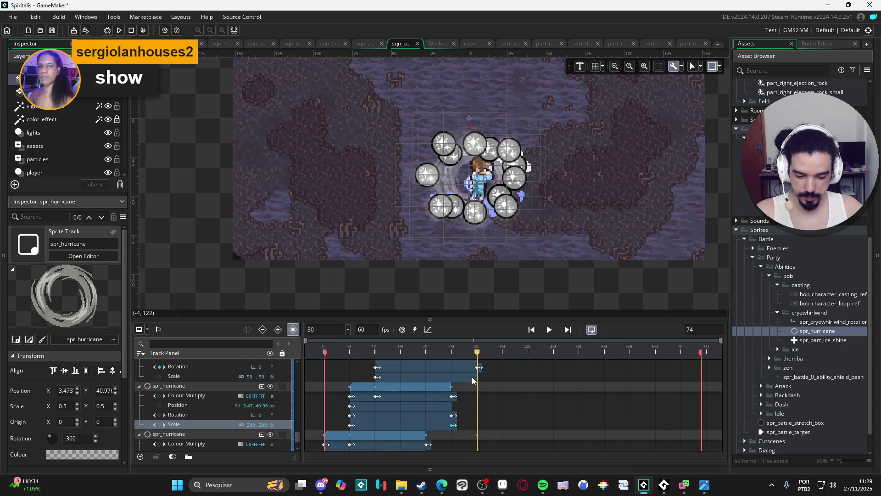
pyautogui.scroll(2, 432, 376)
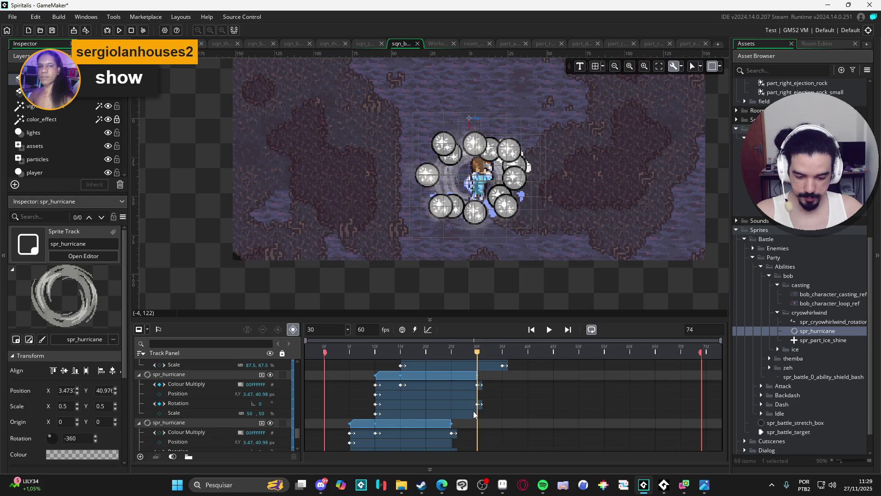
pyautogui.click(470, 386)
pyautogui.scroll(4, 489, 398)
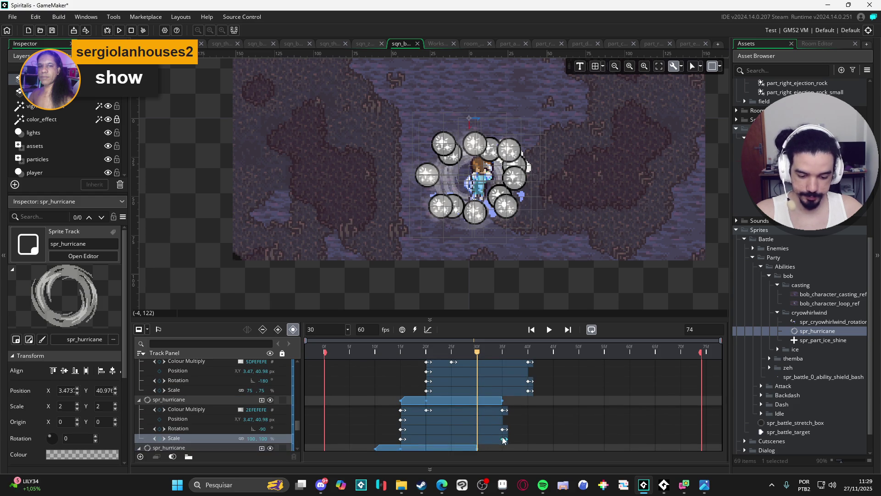
pyautogui.click(487, 401)
pyautogui.hotkey('ctrl', 'z')
# Redo the edit and add a 200% Scale keyframe at frame 35, previewing up to frame 40
pyautogui.moveTo(479, 352); pyautogui.dragTo(501, 351)
pyautogui.hotkey('ctrl', 'y')
pyautogui.click(504, 440)
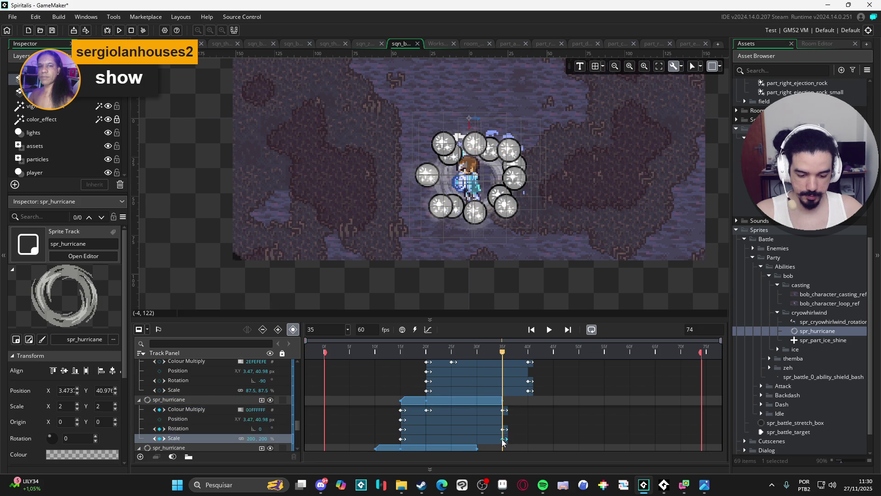
pyautogui.scroll(2, 520, 367)
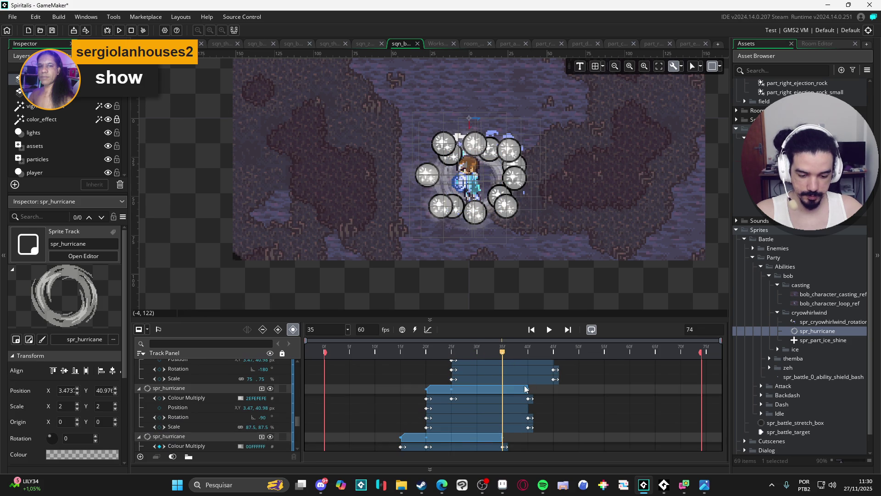
pyautogui.click(530, 428)
pyautogui.moveTo(503, 353); pyautogui.dragTo(528, 354)
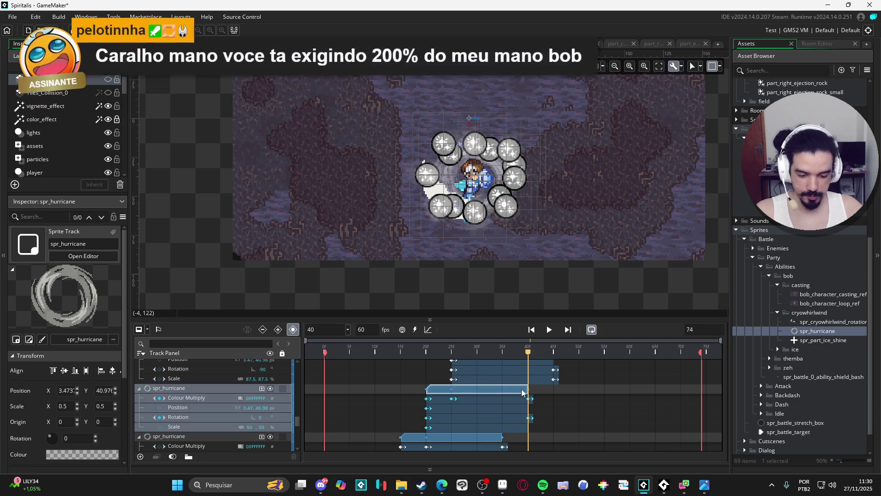
# Delete the Scale keyframe at frame 45 after previewing that frame
pyautogui.scroll(3, 553, 409)
pyautogui.moveTo(544, 350); pyautogui.dragTo(556, 350)
pyautogui.click(555, 434)
pyautogui.press('Delete')
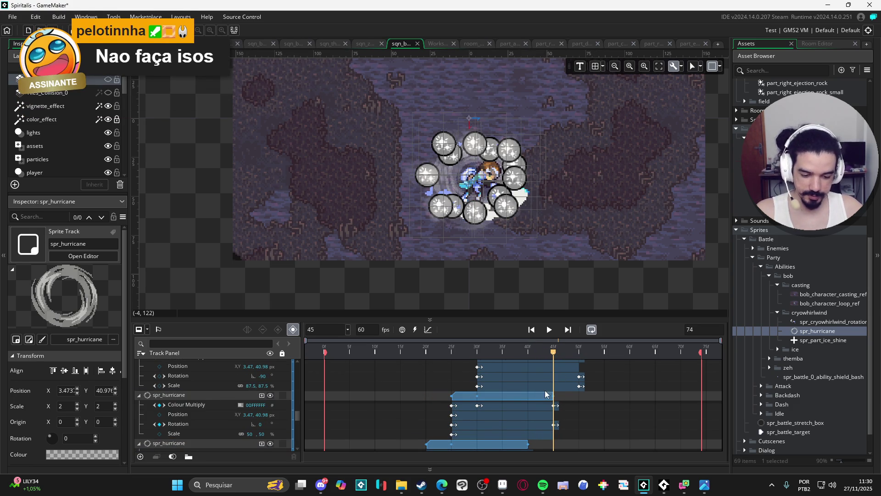
# Delete the lower spr_hurricane track's closing Scale keyframe and preview frame 50
pyautogui.click(546, 394)
pyautogui.scroll(2, 582, 398)
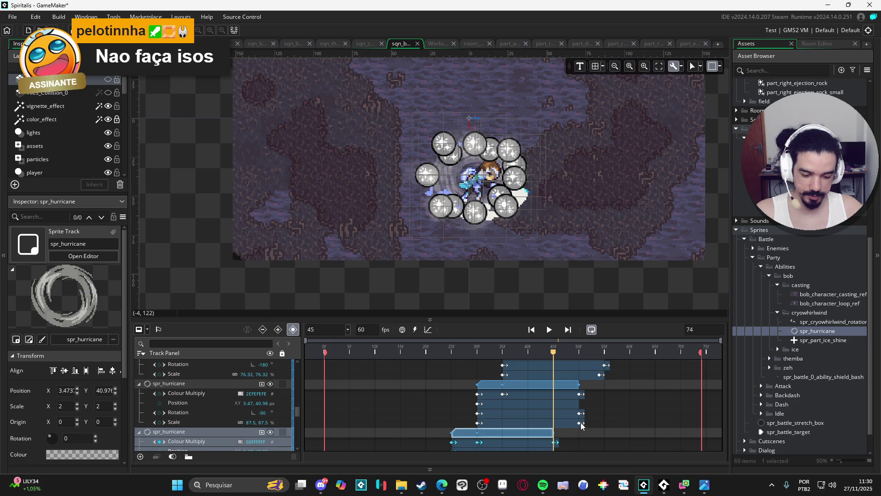
pyautogui.scroll(2, 579, 419)
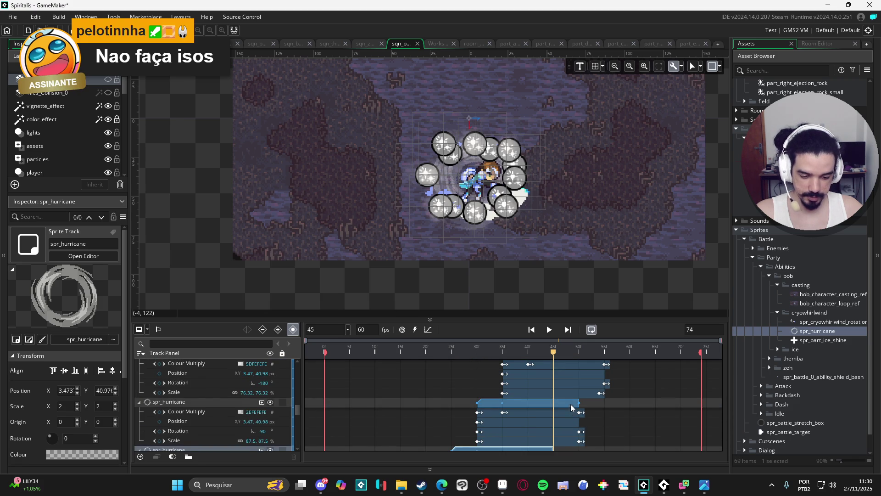
pyautogui.click(581, 440)
pyautogui.press('Delete')
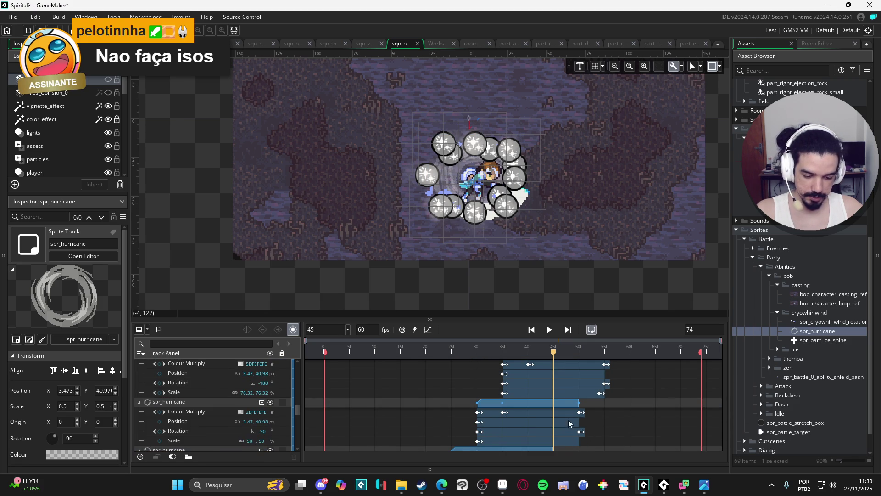
pyautogui.moveTo(556, 355); pyautogui.dragTo(582, 359)
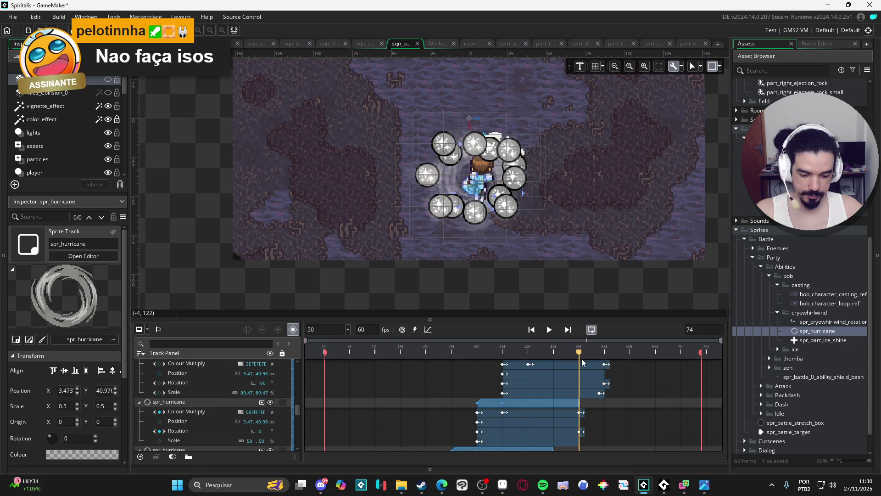
# Delete the end Scale keyframe near frame 54 on the lower clip
pyautogui.scroll(-3, 577, 417)
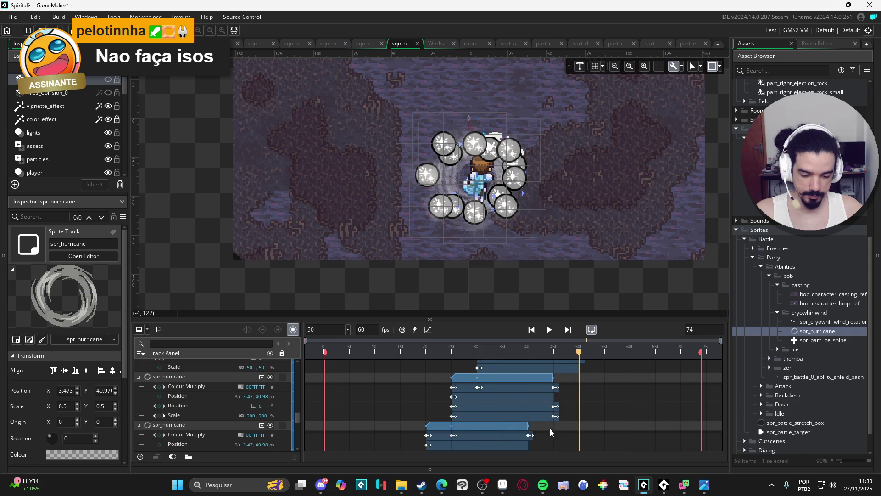
pyautogui.scroll(3, 555, 418)
pyautogui.click(570, 404)
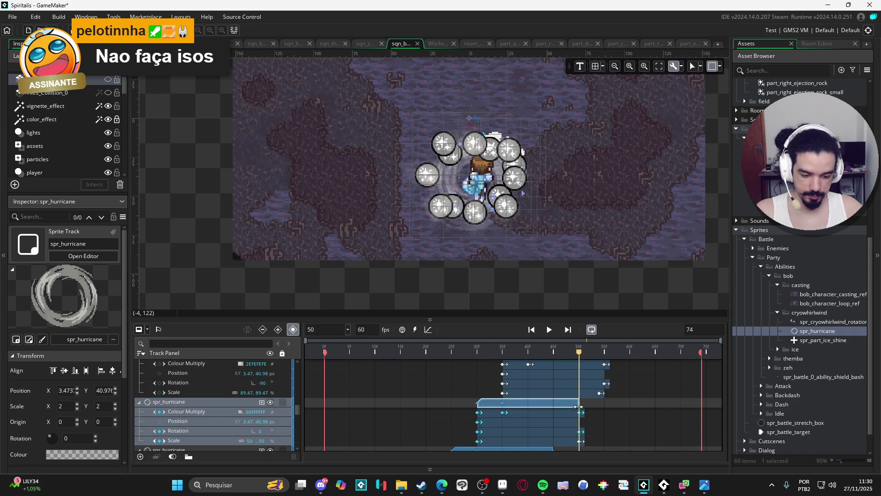
pyautogui.scroll(2, 589, 411)
pyautogui.click(600, 431)
pyautogui.press('Delete')
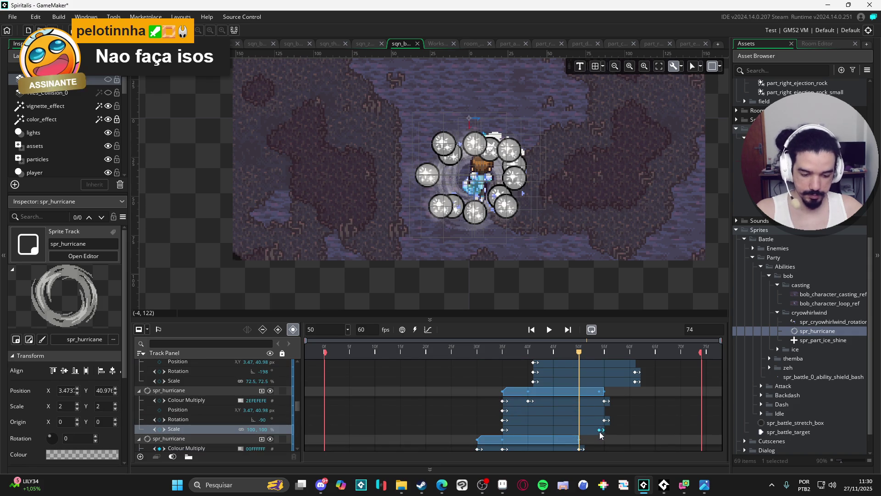
pyautogui.moveTo(580, 362); pyautogui.dragTo(604, 362)
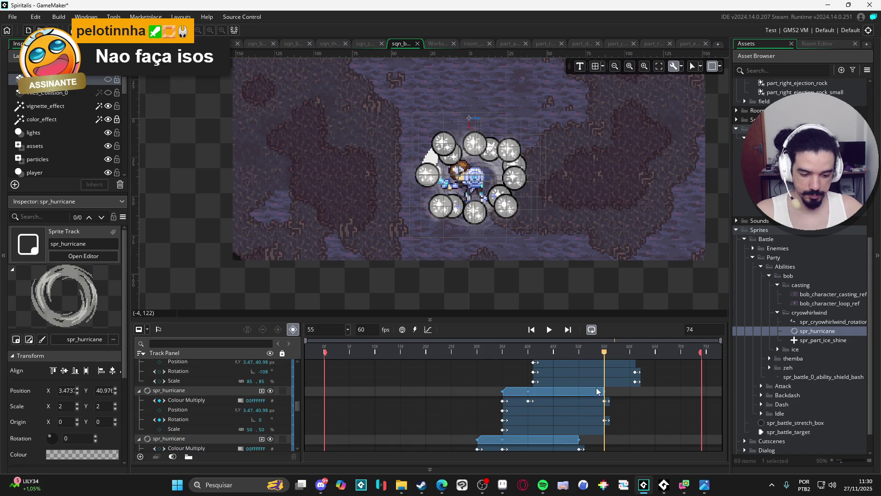
# Delete the next spr_hurricane track's closing Scale keyframe and preview frame 66
pyautogui.scroll(3, 618, 391)
pyautogui.click(636, 437)
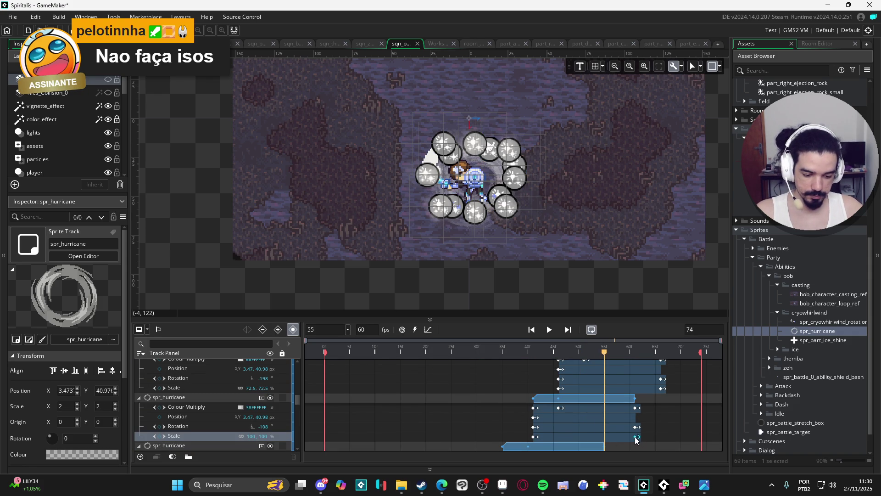
pyautogui.click(622, 400)
pyautogui.moveTo(610, 356); pyautogui.dragTo(635, 359)
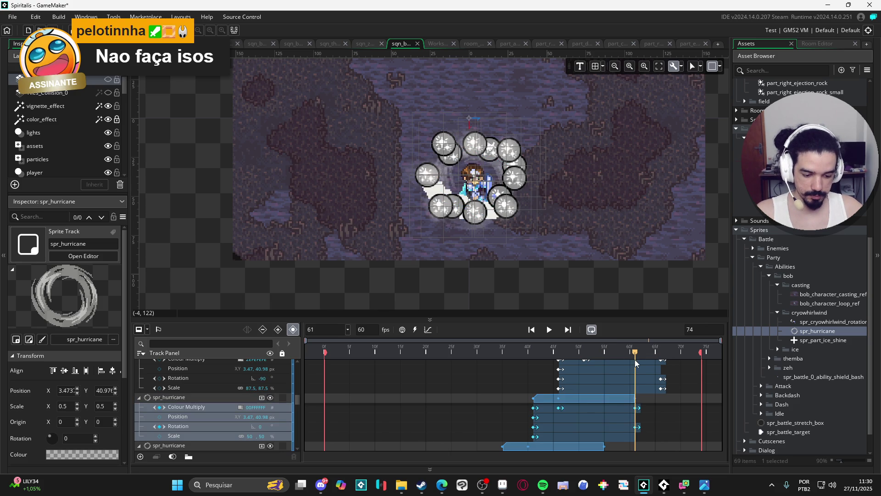
pyautogui.scroll(2, 651, 427)
pyautogui.click(651, 428)
pyautogui.scroll(-1, 651, 428)
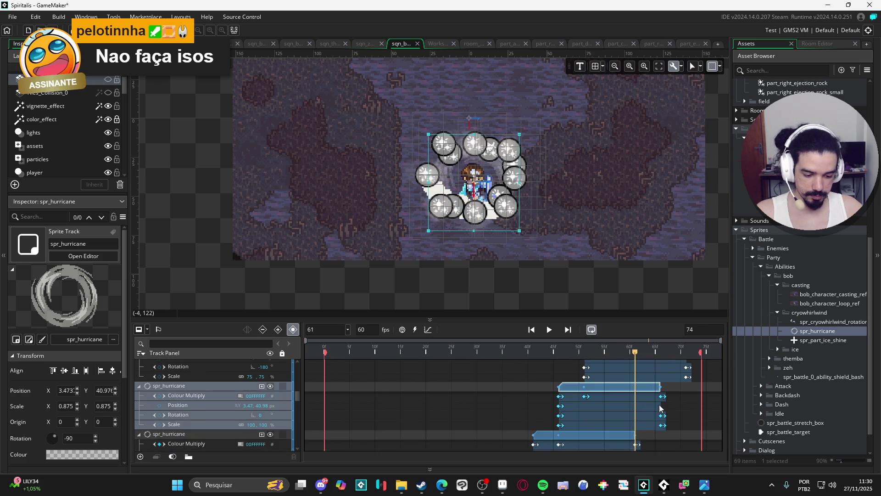
pyautogui.press('Delete')
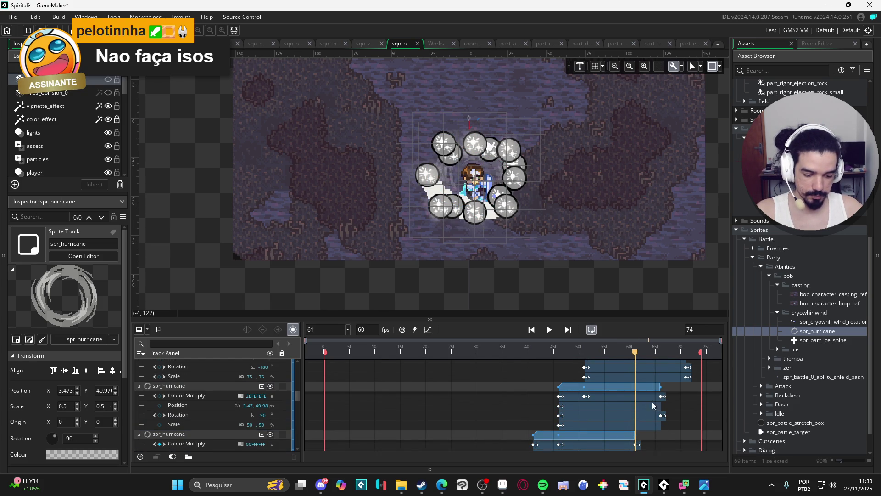
pyautogui.moveTo(640, 352); pyautogui.dragTo(661, 353)
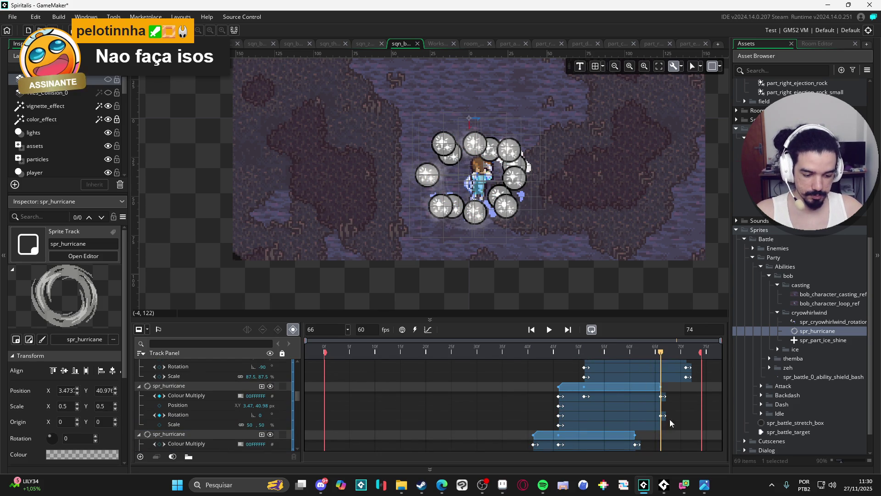
# Check the upper track's Scale keyframe at frame 71, then rewind to frame 0
pyautogui.click(650, 392)
pyautogui.scroll(1, 679, 402)
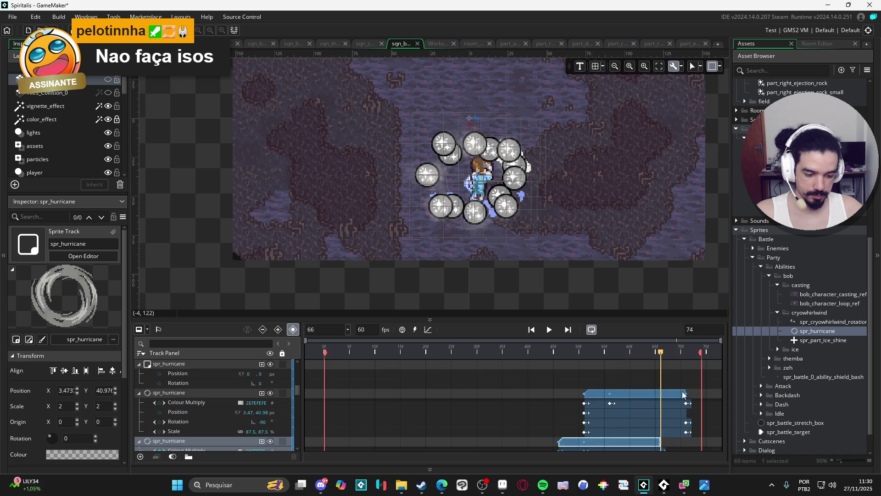
pyautogui.moveTo(662, 352); pyautogui.dragTo(684, 355)
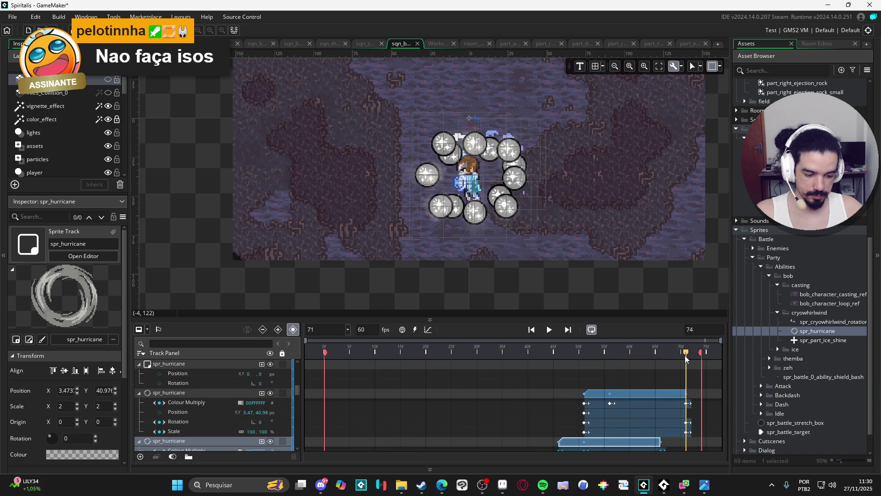
pyautogui.click(678, 394)
pyautogui.click(684, 438)
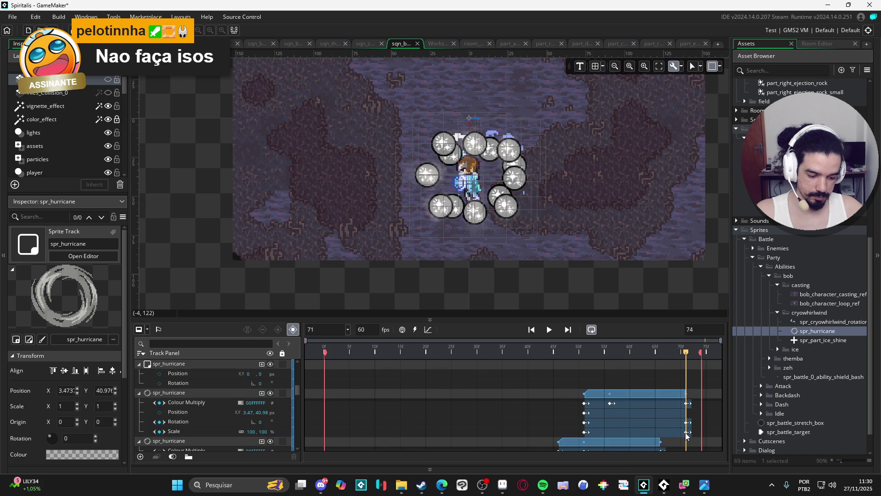
pyautogui.click(681, 352)
pyautogui.click(687, 352)
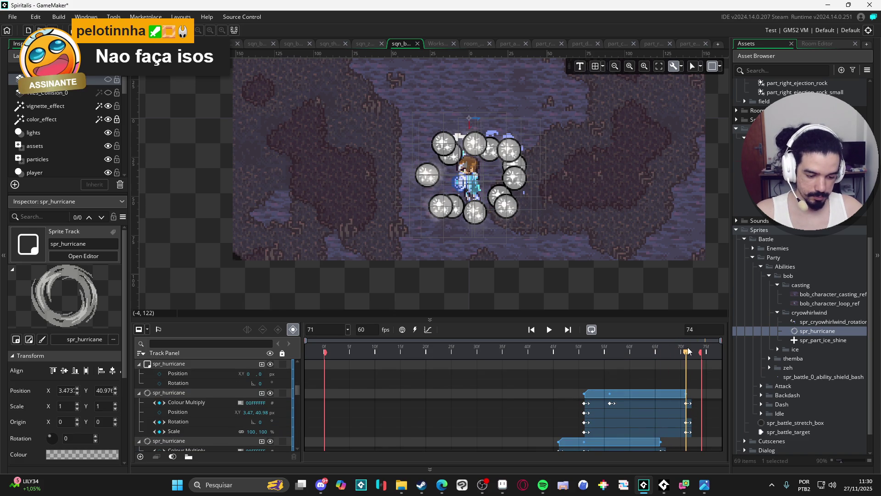
pyautogui.click(688, 432)
pyautogui.scroll(-3, 620, 404)
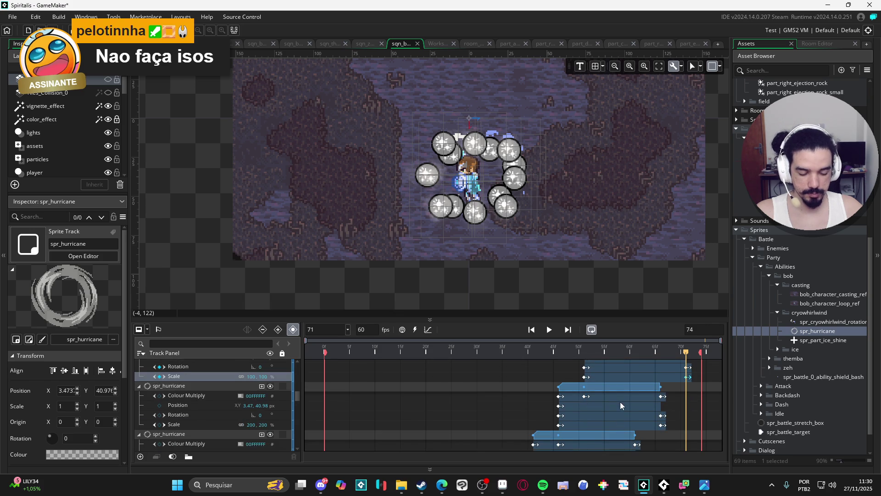
pyautogui.press('Home')
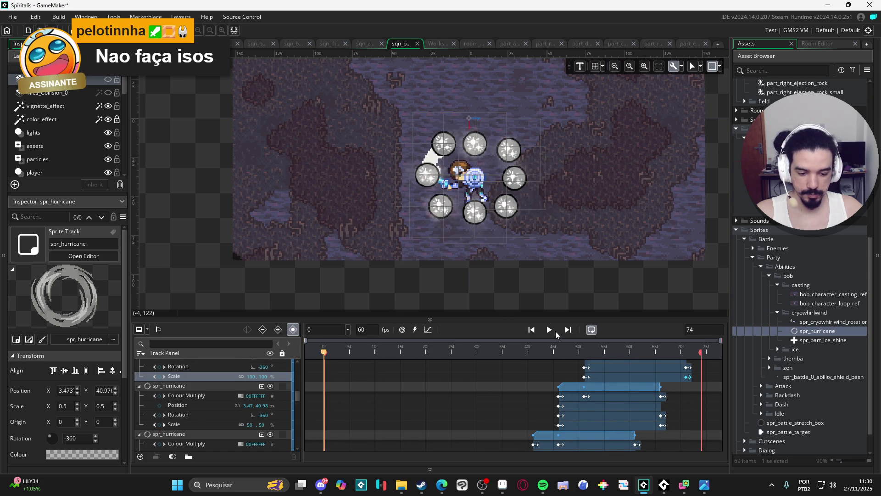
# Preview the sequence from the start, then stop playback
pyautogui.click(549, 329)
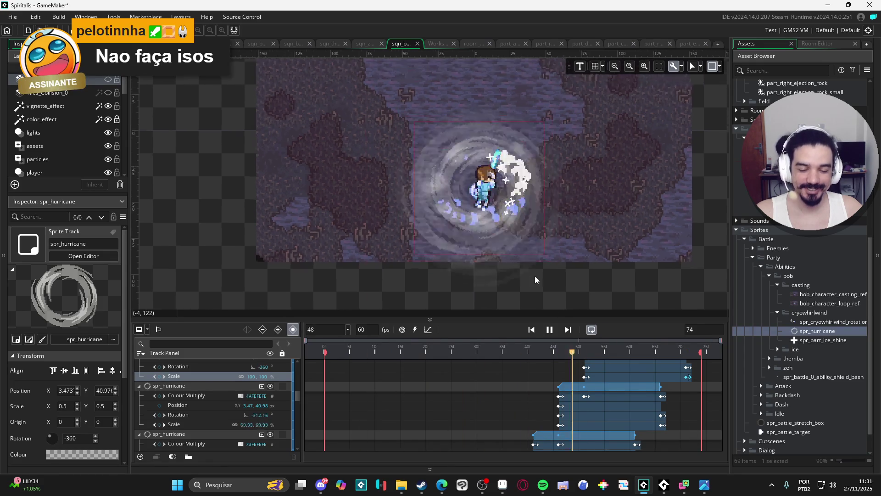
pyautogui.scroll(-2, 535, 276)
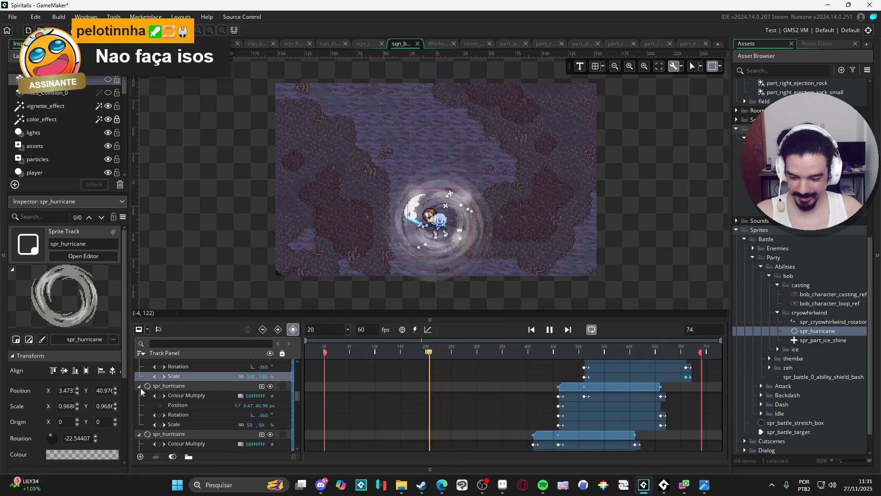
pyautogui.press('space')
pyautogui.click(139, 386)
# Collapse every expanded spr_hurricane track in the Track Panel
pyautogui.click(137, 396)
pyautogui.click(138, 405)
pyautogui.click(138, 415)
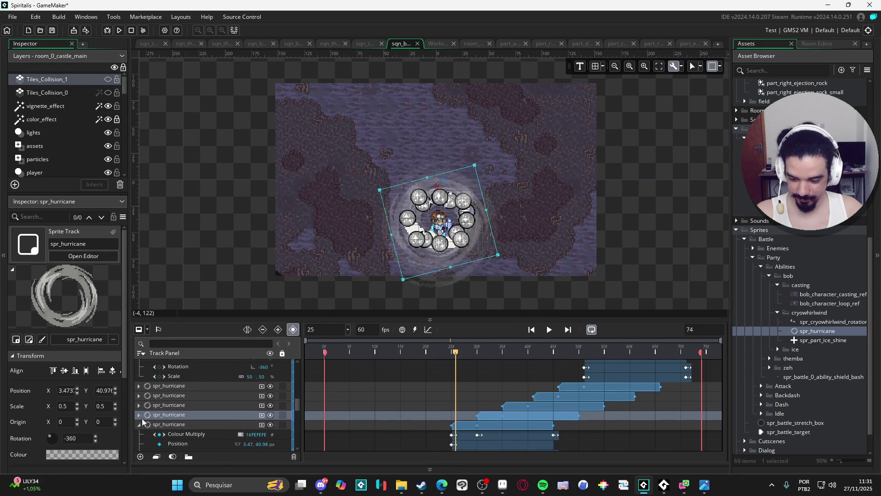
pyautogui.click(140, 424)
pyautogui.click(139, 434)
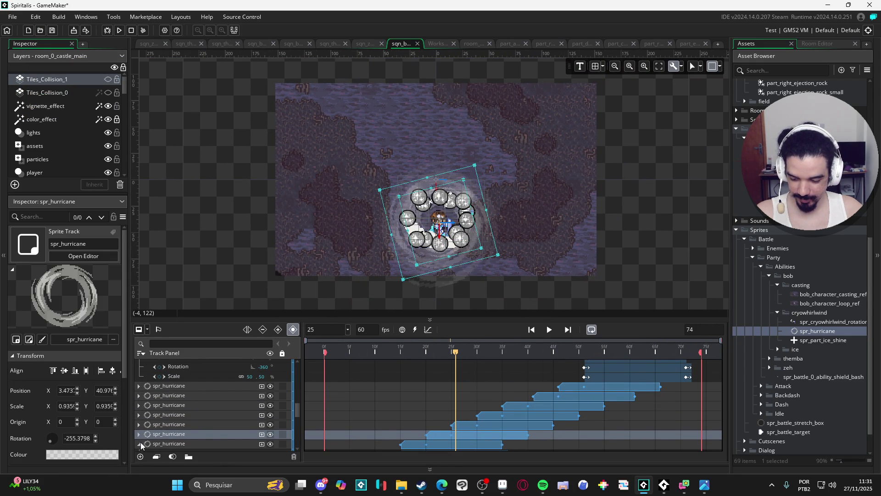
pyautogui.click(136, 433)
pyautogui.scroll(-3, 142, 417)
pyautogui.click(139, 380)
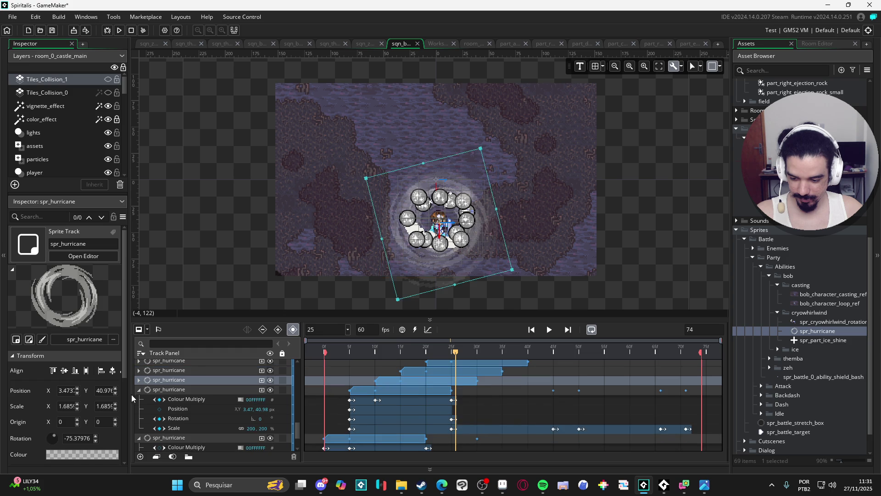
pyautogui.click(139, 389)
pyautogui.click(140, 399)
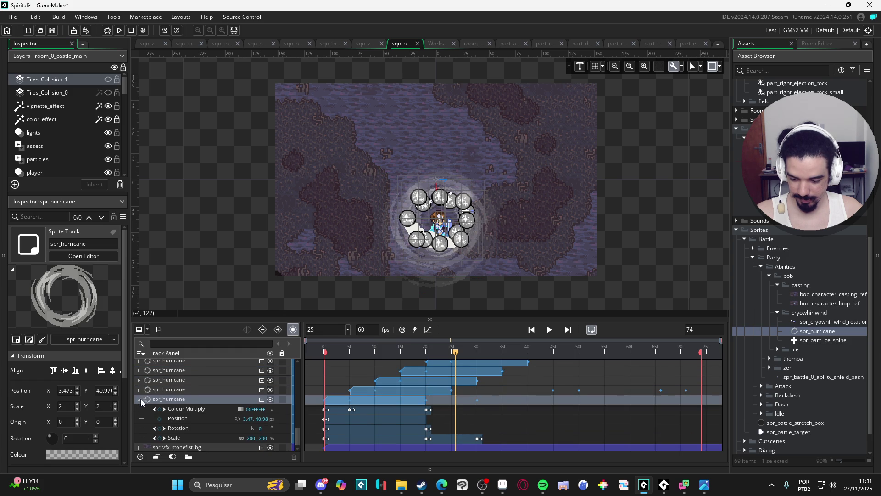
pyautogui.scroll(5, 152, 440)
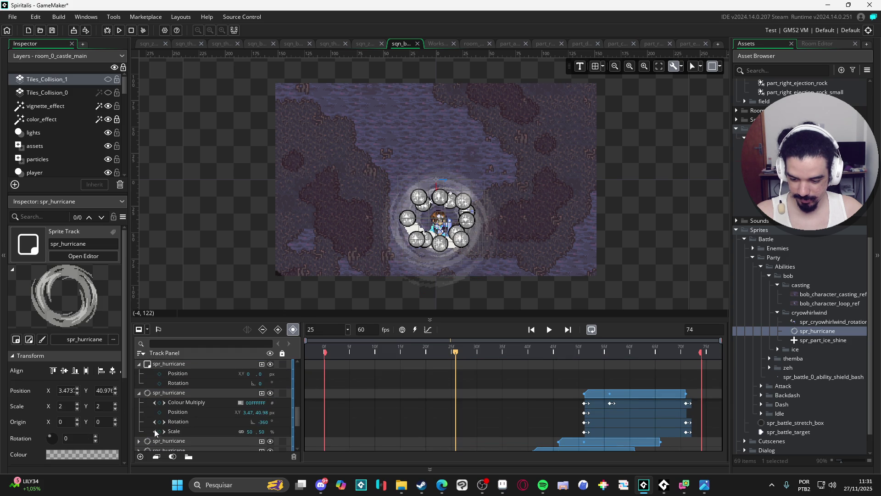
pyautogui.click(139, 394)
pyautogui.scroll(-5, 137, 408)
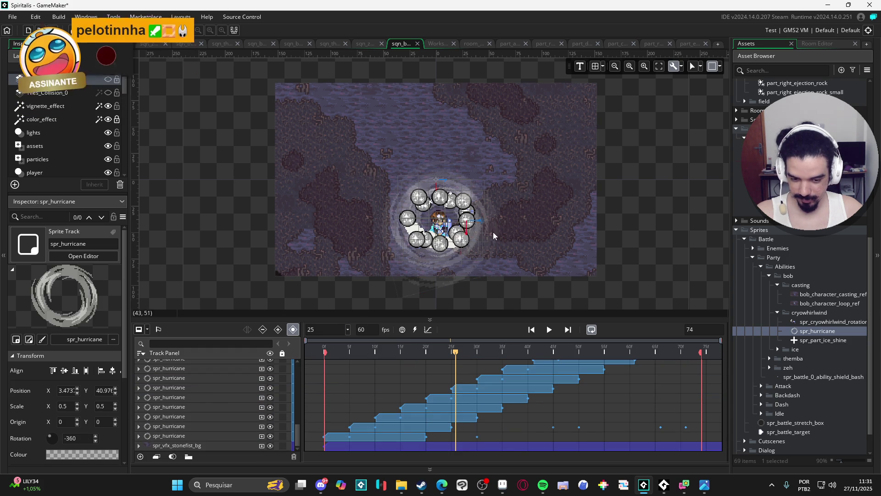
# Replay the sequence to review the staggered hurricane timing, then stop
pyautogui.click(549, 330)
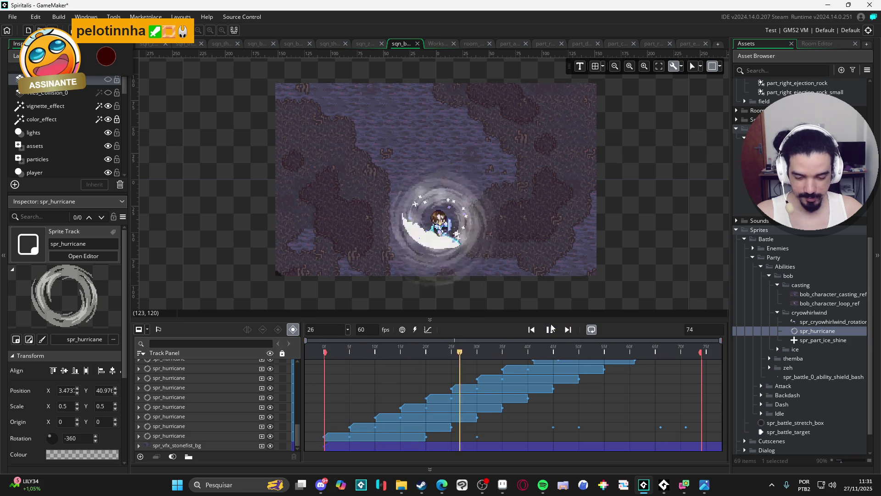
pyautogui.scroll(1, 445, 225)
pyautogui.scroll(1, 601, 222)
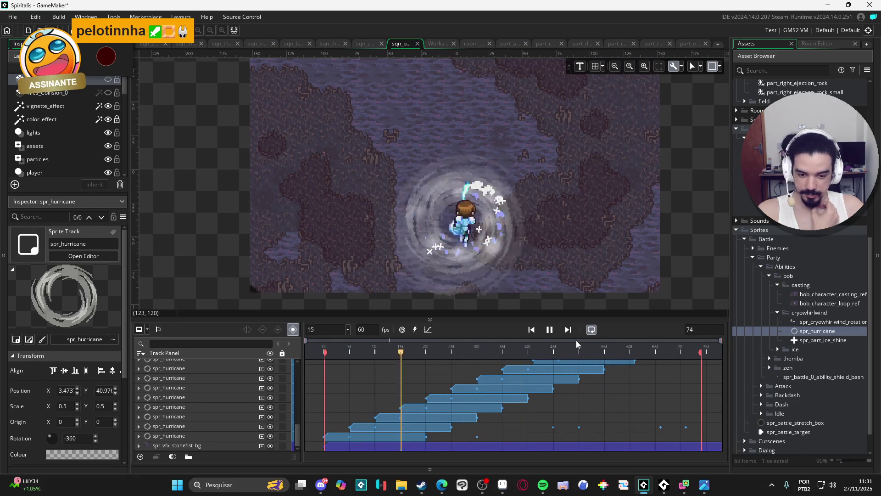
pyautogui.click(550, 329)
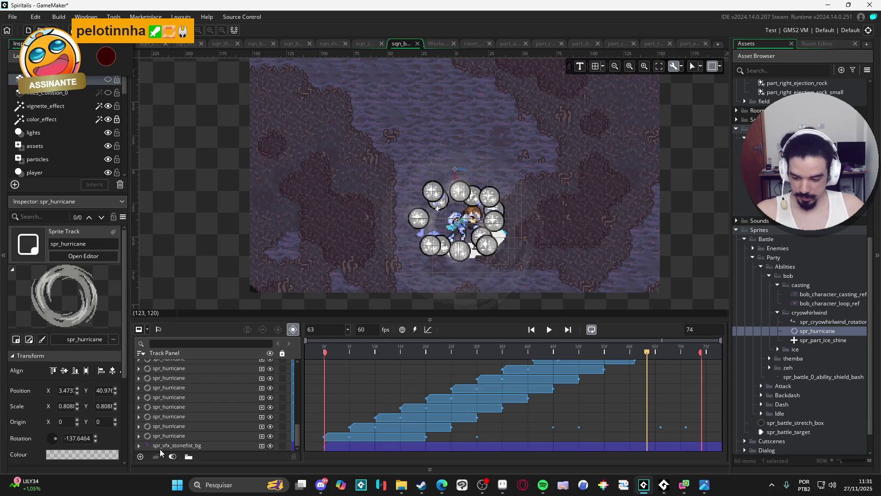
# Delete the bottom spr_hurricane clip's frame-30 Scale key and set its Scale to 150%
pyautogui.click(138, 427)
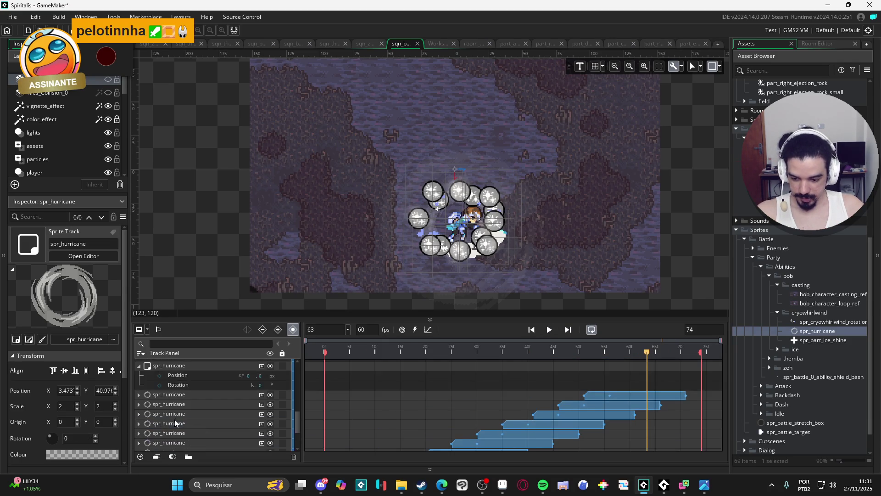
pyautogui.scroll(-5, 313, 385)
pyautogui.click(335, 394)
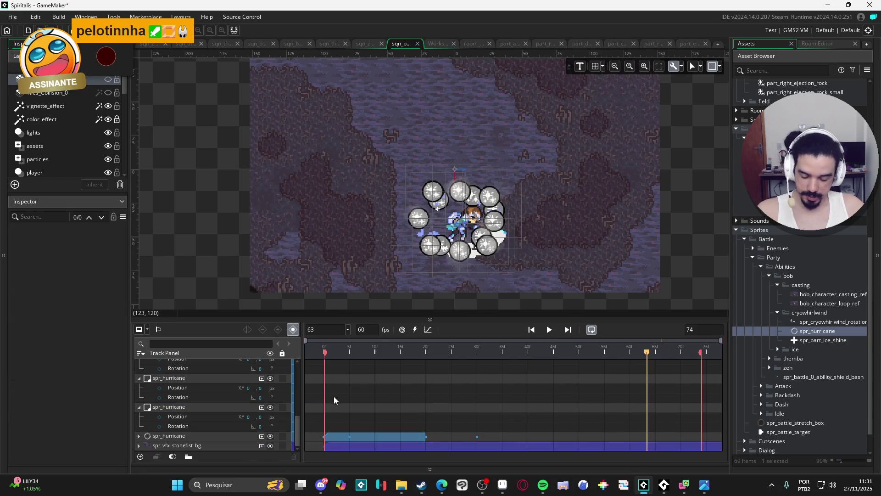
pyautogui.click(139, 436)
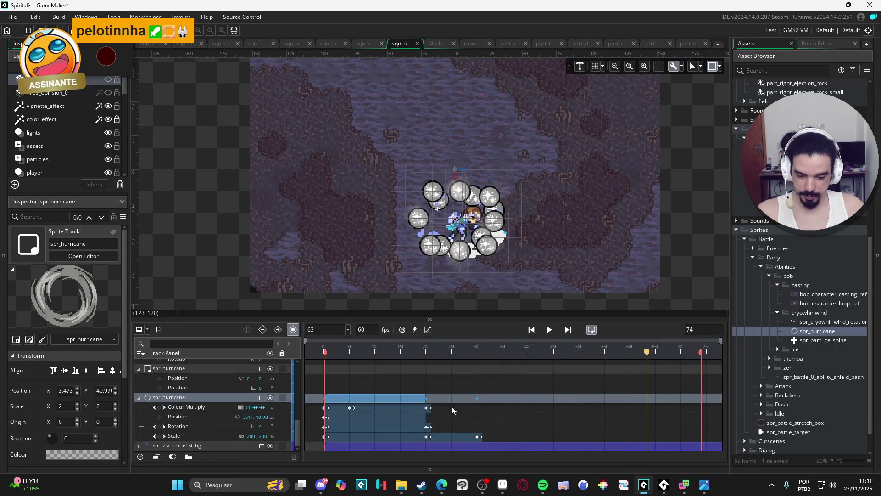
pyautogui.click(430, 436)
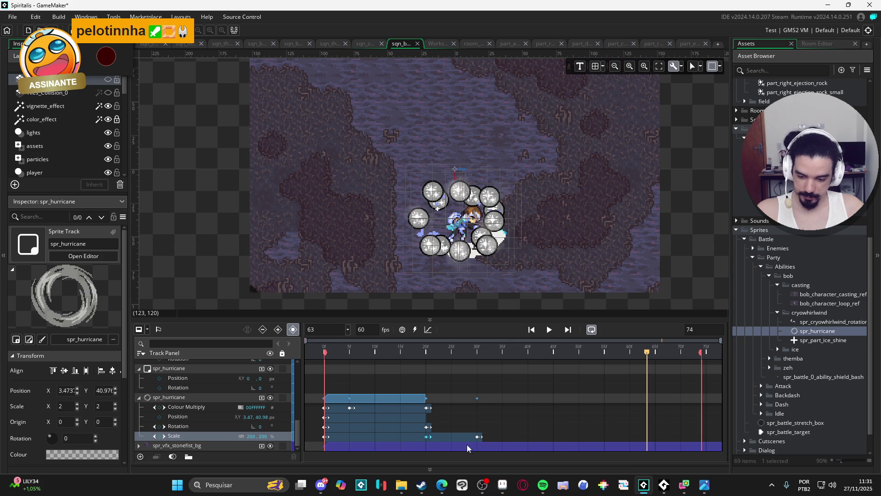
pyautogui.click(478, 436)
pyautogui.press('Delete')
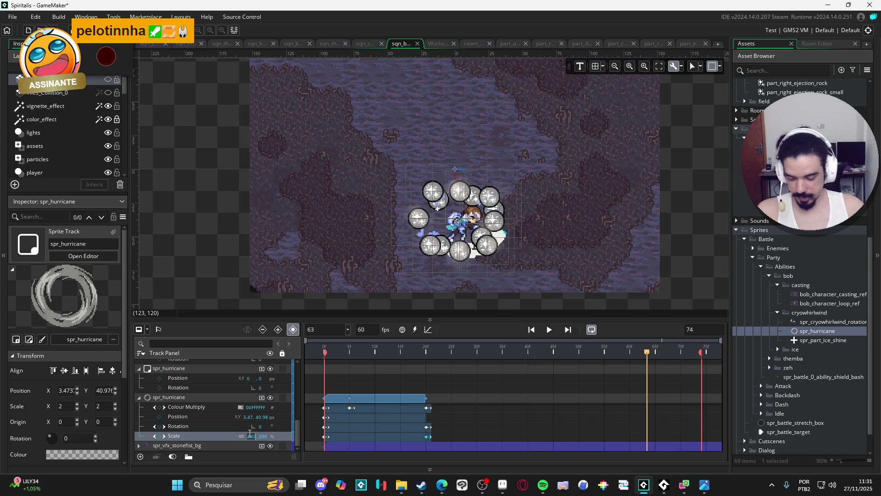
pyautogui.write('150')
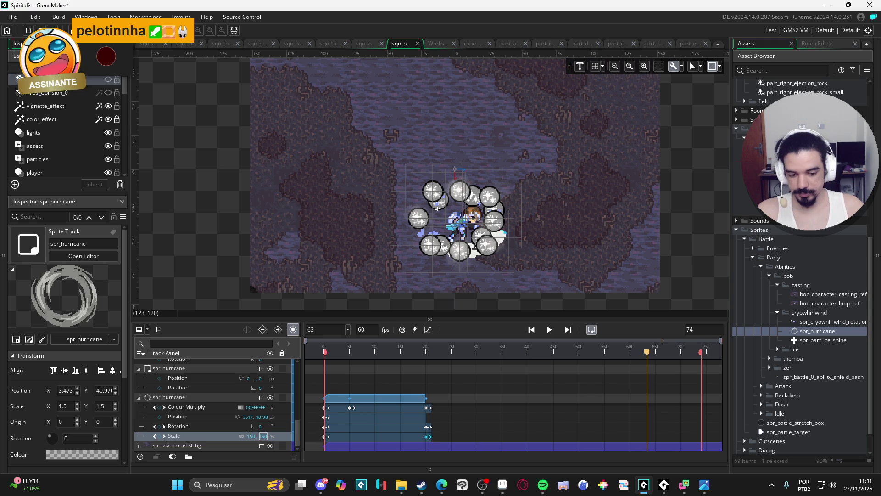
# Duplicate the spr_hurricane track and start the copy about 5 frames later
pyautogui.click(139, 397)
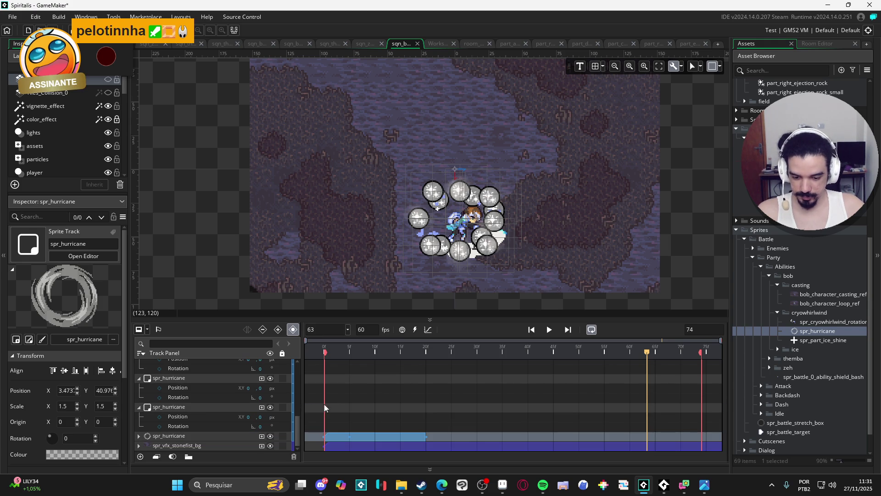
pyautogui.doubleClick(344, 435)
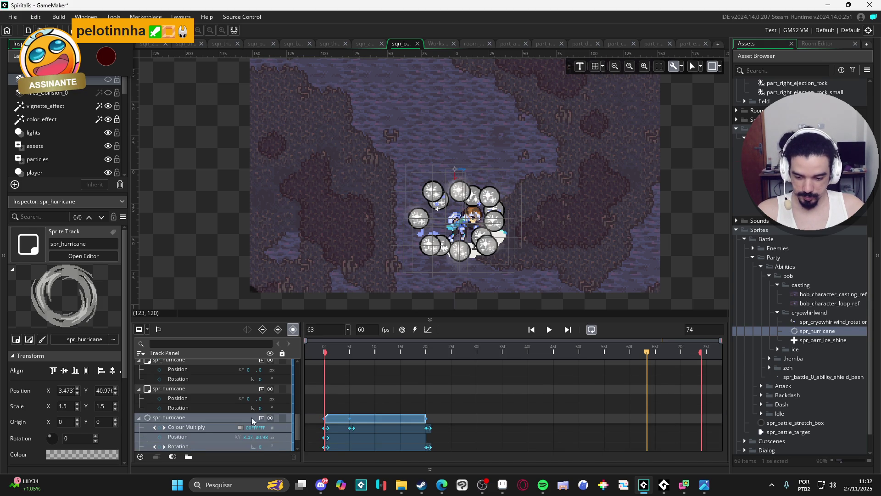
pyautogui.click(142, 398)
pyautogui.click(354, 436)
pyautogui.hotkey('ctrl', 'd')
pyautogui.moveTo(365, 425); pyautogui.dragTo(395, 426)
# Check the duplicate's keys, collapse it, and play from frame 0
pyautogui.doubleClick(395, 425)
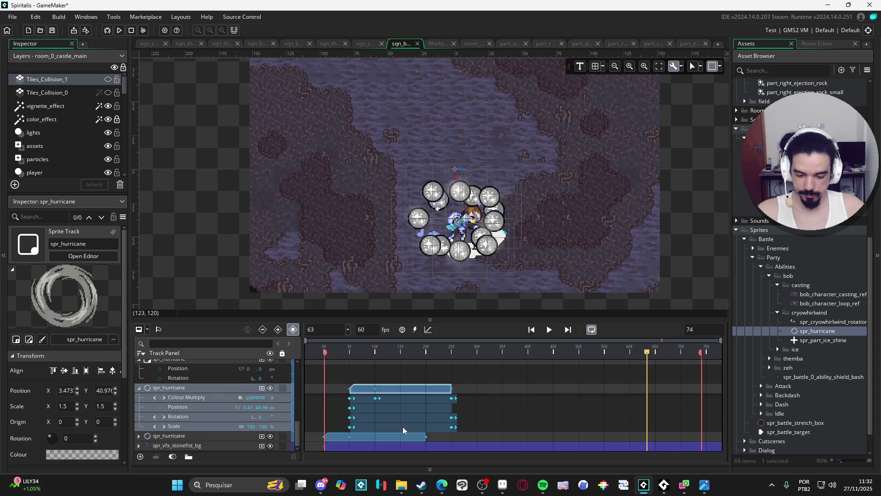
pyautogui.click(140, 388)
pyautogui.press('Home')
pyautogui.click(550, 329)
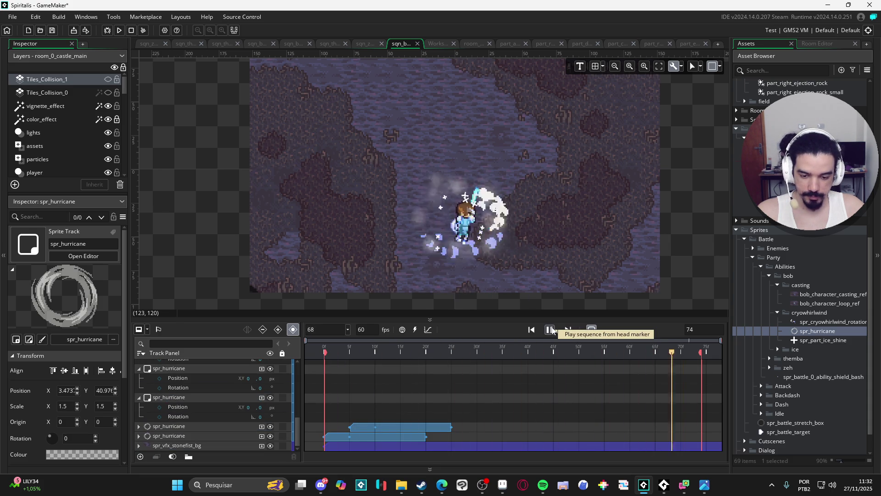
# Loop-preview the sequence, stop, and scrub through frames 8 to 14
pyautogui.click(592, 330)
pyautogui.click(550, 329)
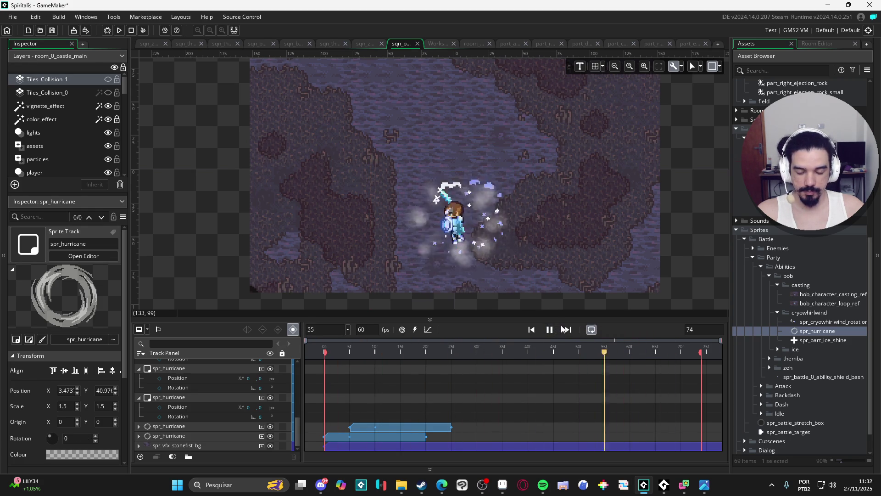
pyautogui.click(568, 329)
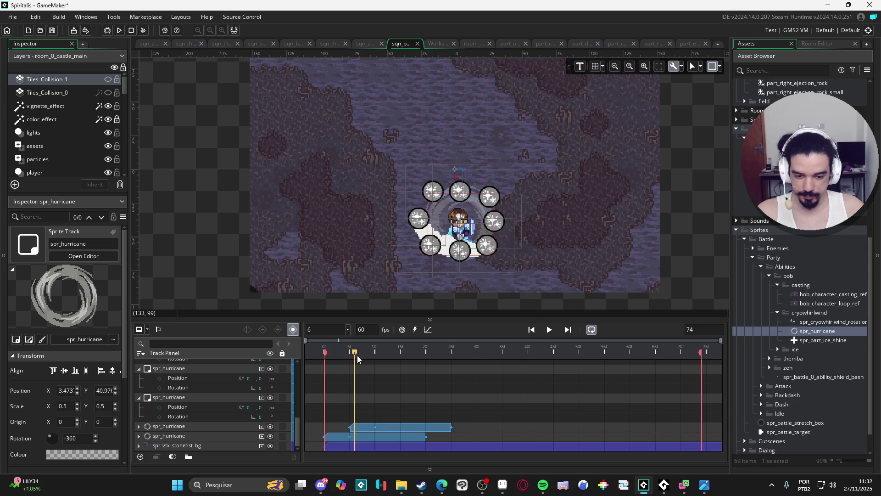
pyautogui.moveTo(369, 355)
pyautogui.mouseDown()
pyautogui.moveTo(450, 364)
pyautogui.moveTo(351, 376)
pyautogui.moveTo(390, 380)
pyautogui.mouseUp()
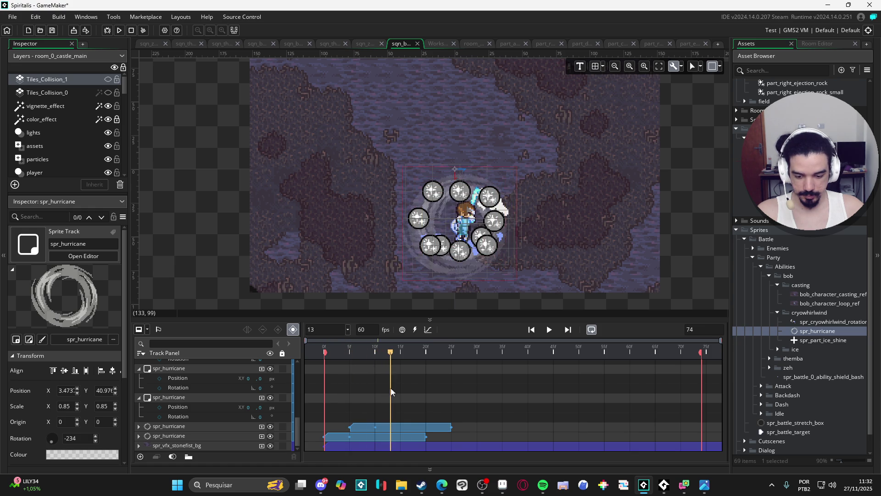
# Move the duplicated spr_hurricane clip to start at frame 13 and play it
pyautogui.click(409, 429)
pyautogui.moveTo(409, 429); pyautogui.dragTo(449, 431)
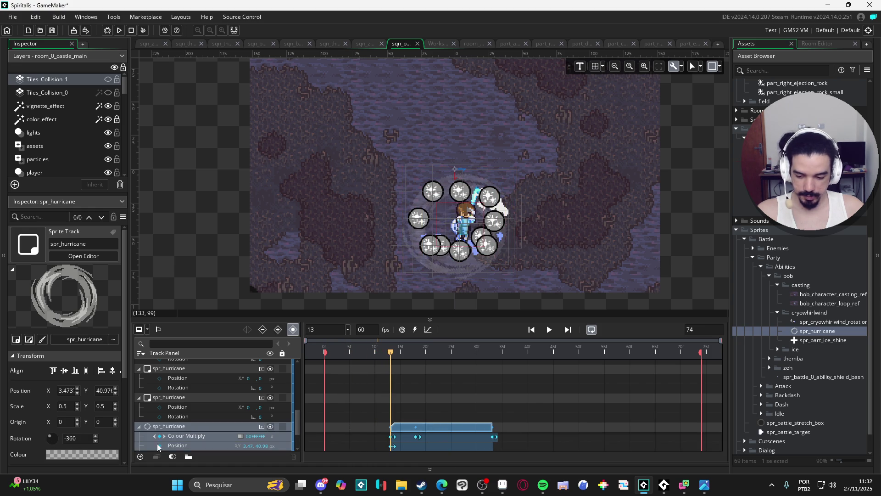
pyautogui.click(139, 427)
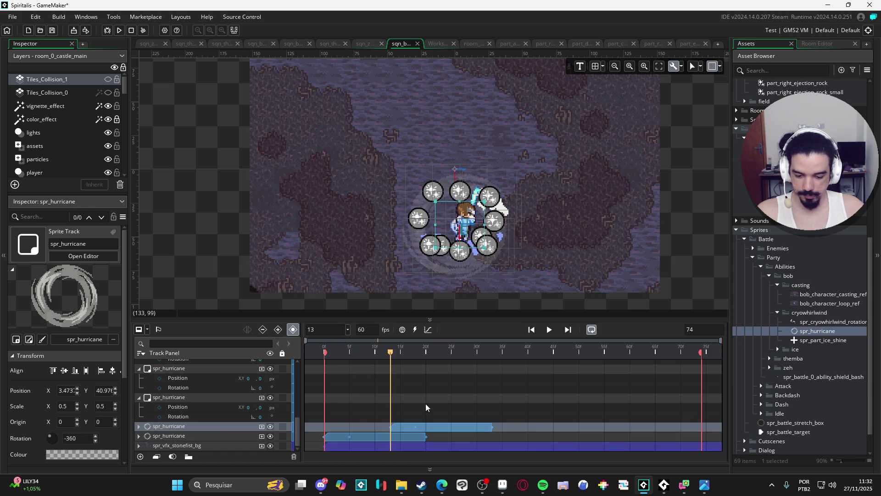
pyautogui.click(552, 330)
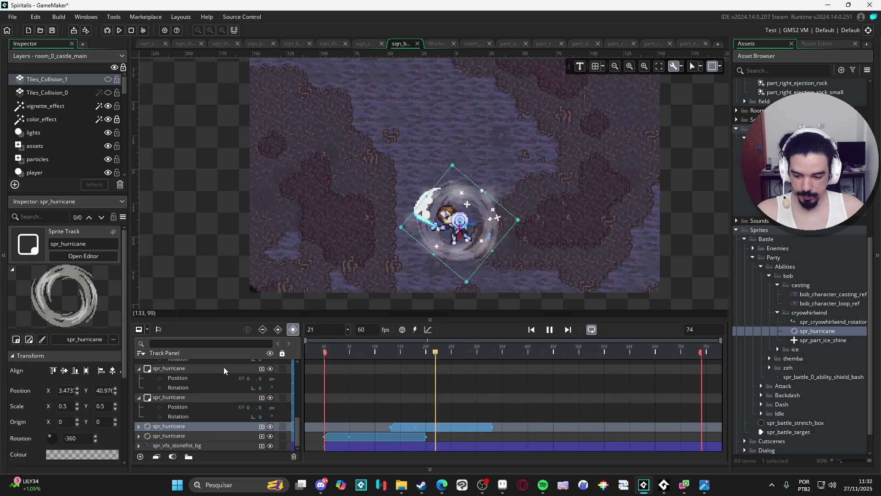
# Review playback, stopping at frame 64, then drag the duplicate clip back earlier
pyautogui.scroll(2, 221, 368)
pyautogui.press('space')
pyautogui.click(549, 330)
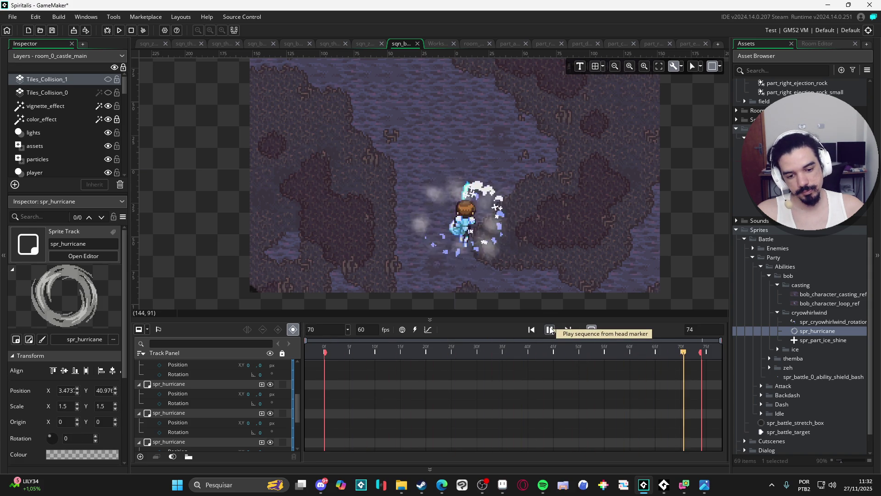
pyautogui.click(549, 330)
pyautogui.scroll(-3, 479, 400)
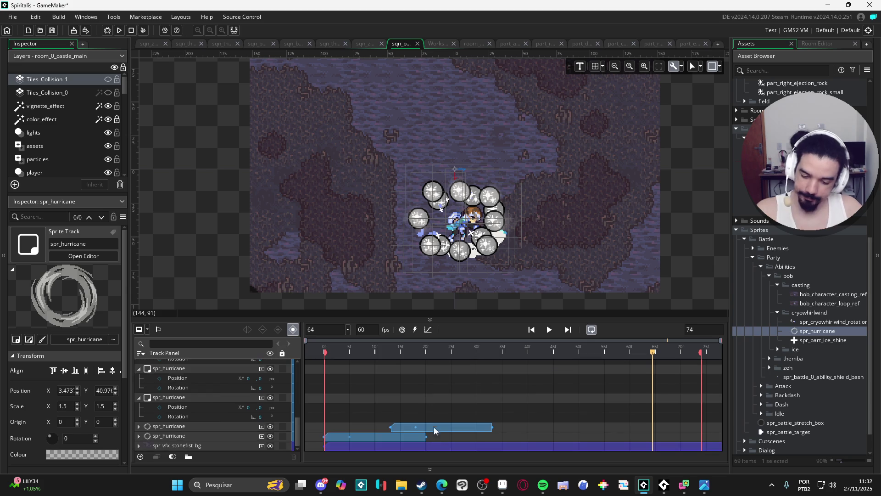
pyautogui.moveTo(456, 426); pyautogui.dragTo(413, 431)
# Delete the duplicated spr_hurricane clip
pyautogui.scroll(-2, 215, 401)
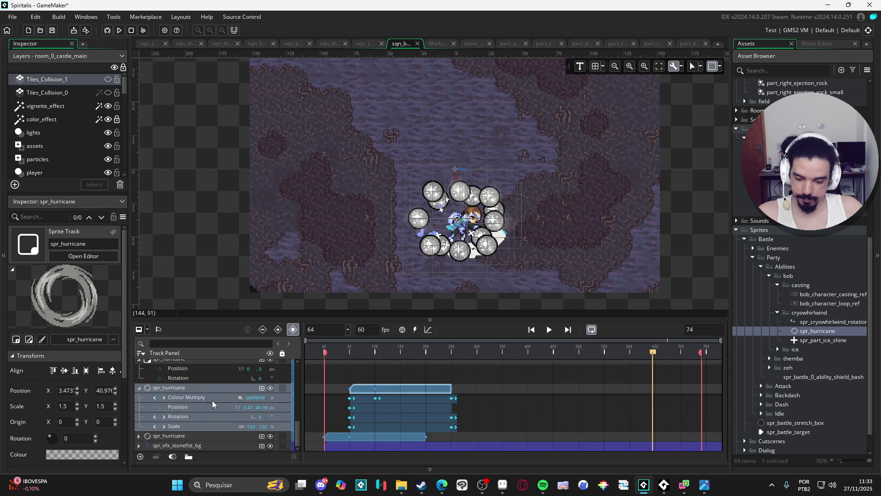
pyautogui.click(139, 388)
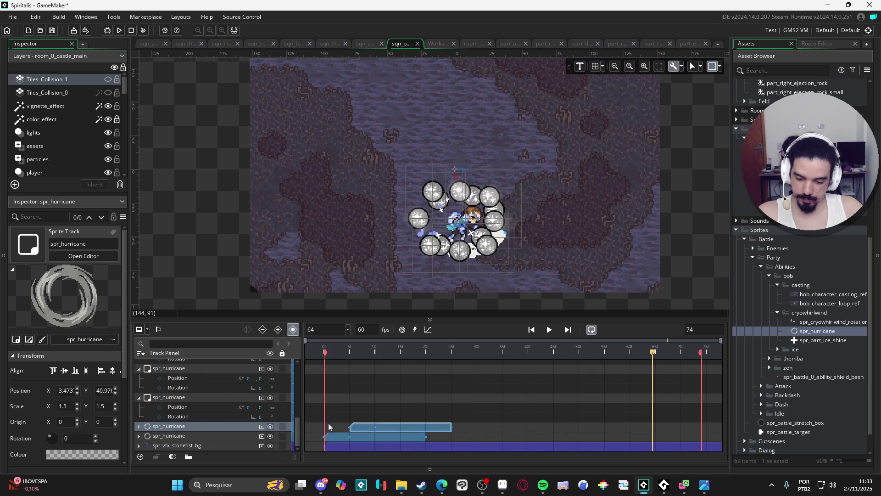
pyautogui.click(337, 436)
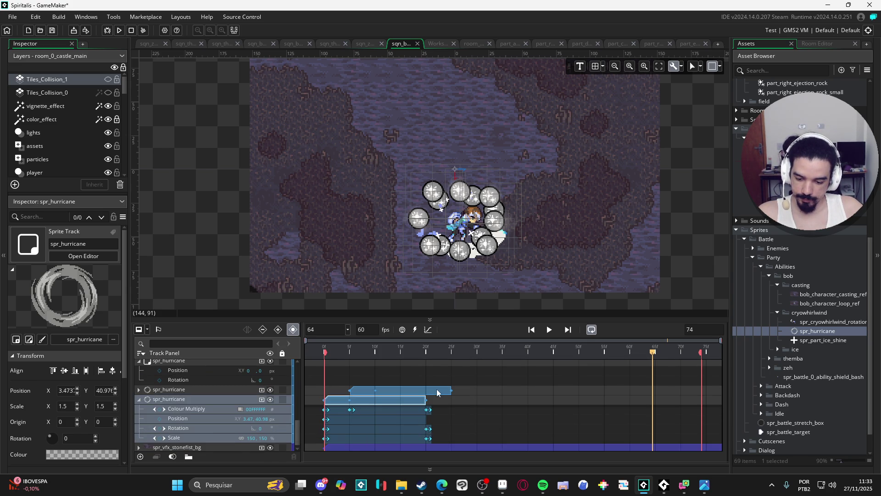
pyautogui.press('Delete')
# Set the remaining spr_hurricane clip's Scale to 130% and preview from frame 0
pyautogui.click(362, 438)
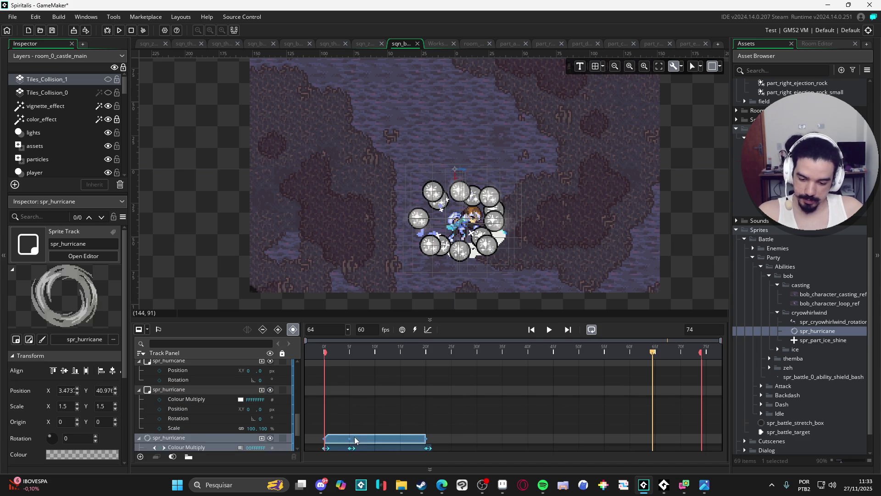
pyautogui.scroll(-2, 367, 432)
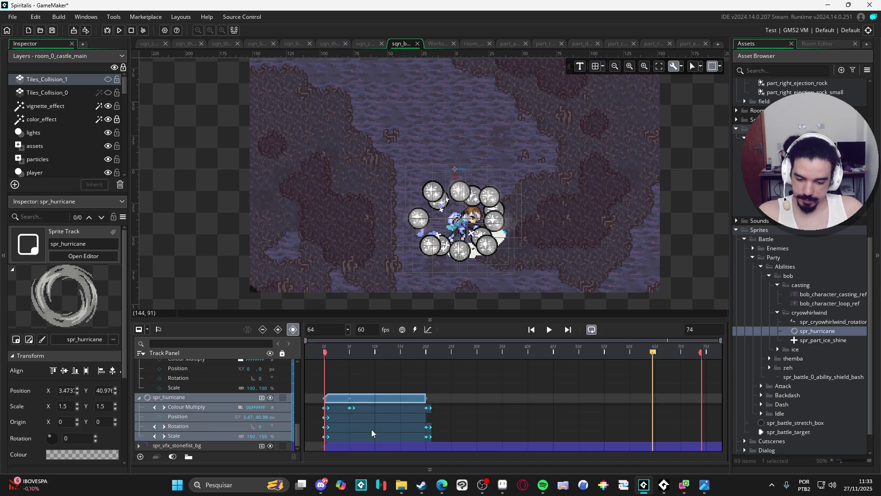
pyautogui.click(425, 438)
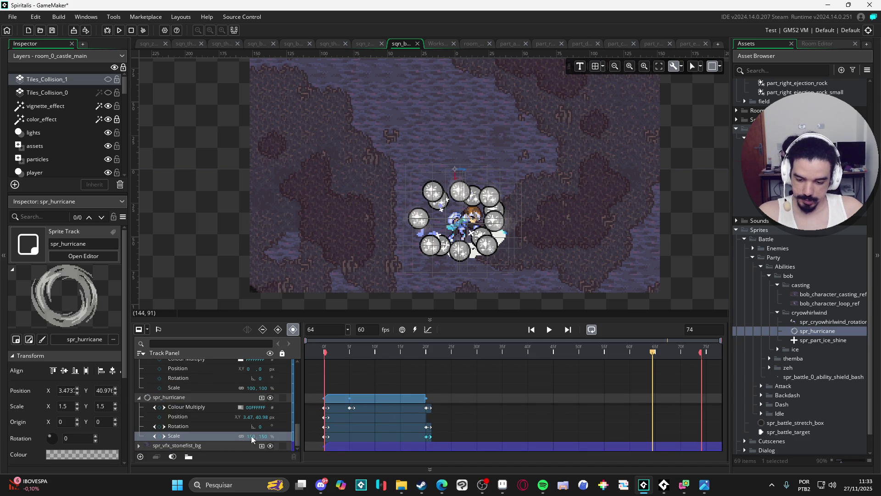
pyautogui.write('130')
pyautogui.press('Tab')
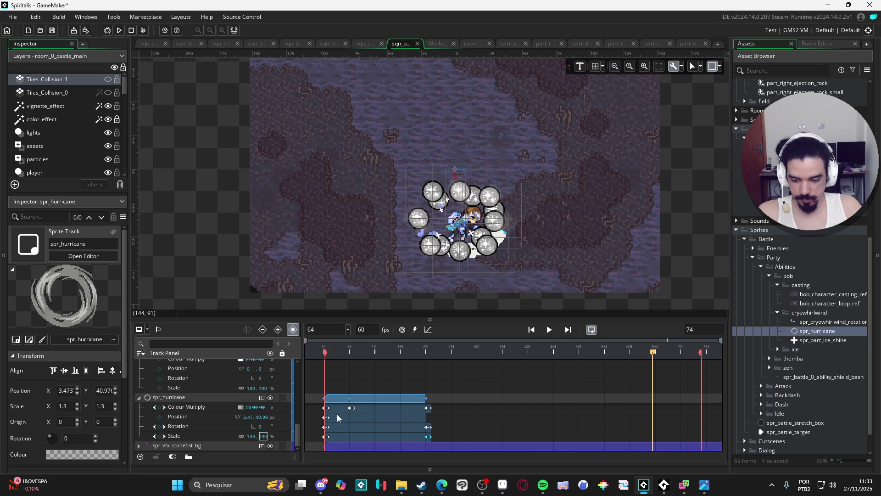
pyautogui.moveTo(347, 359)
pyautogui.mouseDown()
pyautogui.moveTo(310, 354)
pyautogui.moveTo(422, 340)
pyautogui.moveTo(260, 333)
pyautogui.mouseUp()
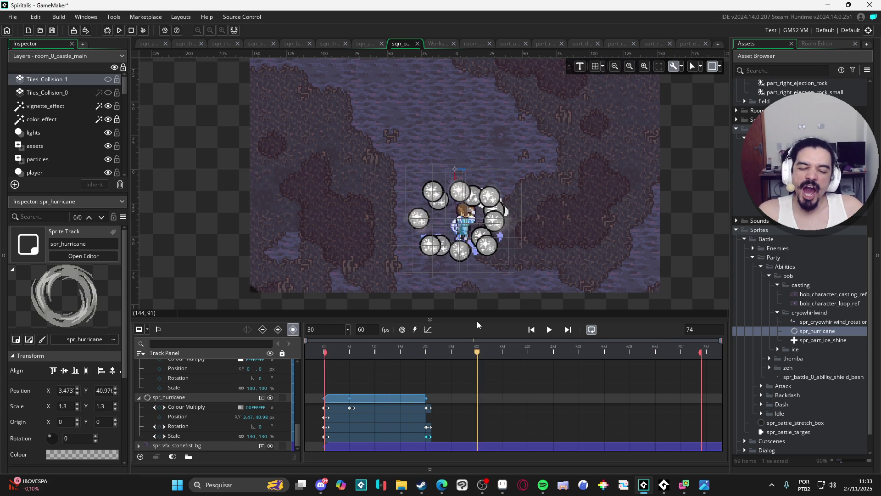
pyautogui.press('space')
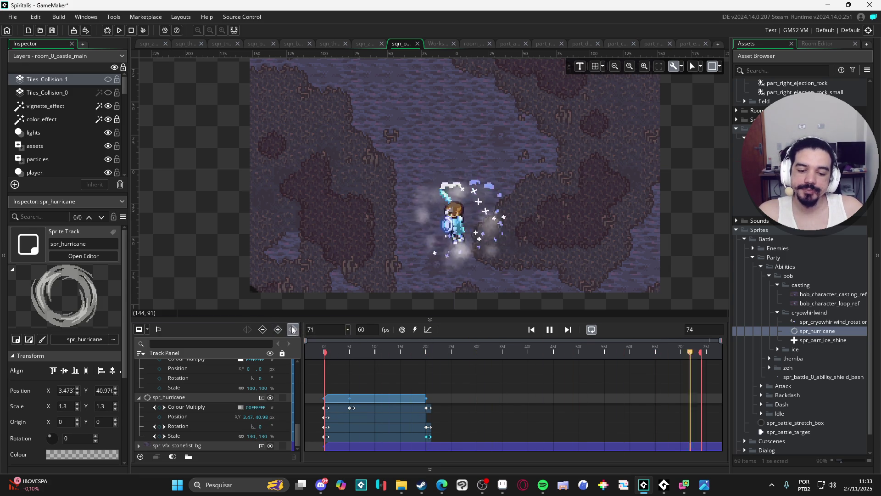
pyautogui.press('space')
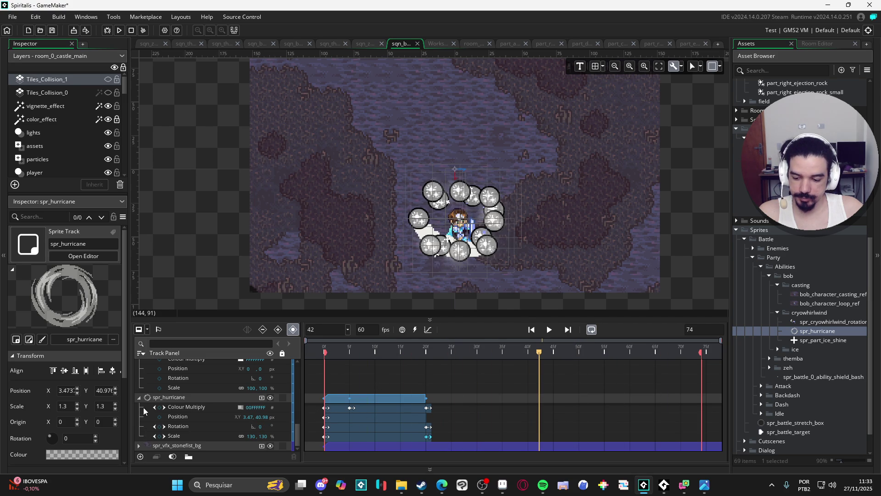
# Paste another copy of the spr_hurricane track above spr_vfx_stonefist_bg
pyautogui.click(139, 397)
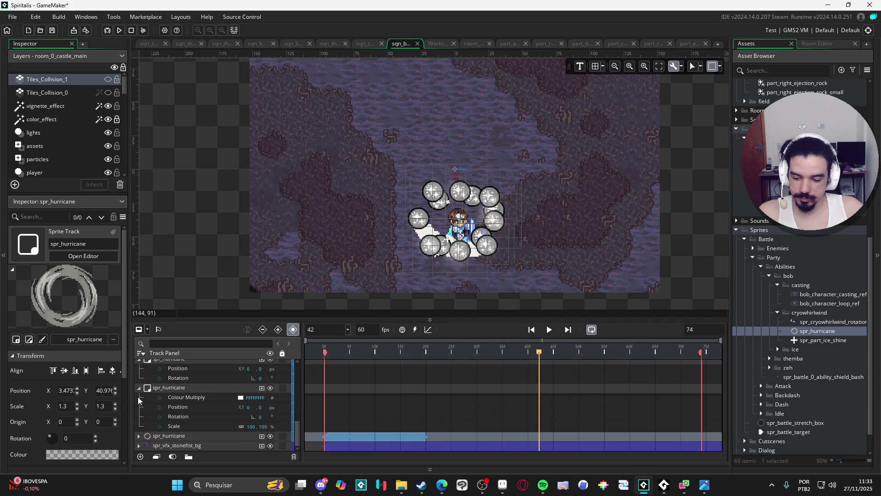
pyautogui.click(331, 436)
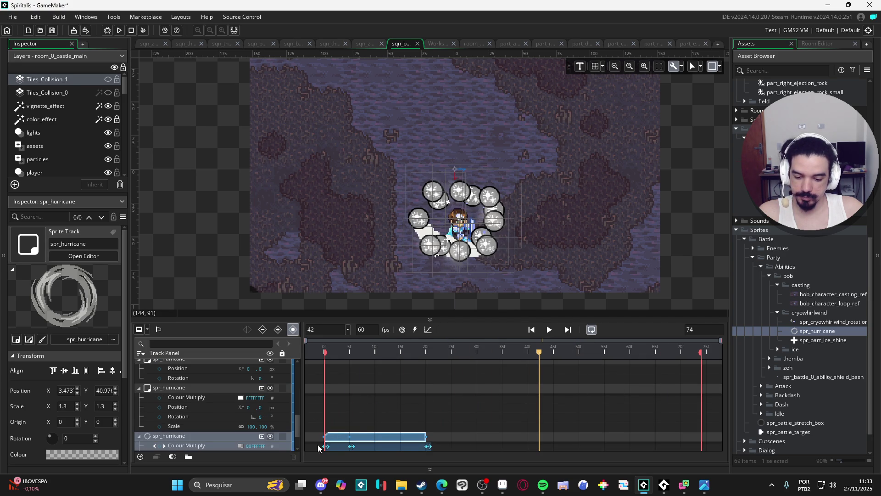
pyautogui.click(138, 439)
pyautogui.click(171, 442)
pyautogui.hotkey('ctrl', 'v')
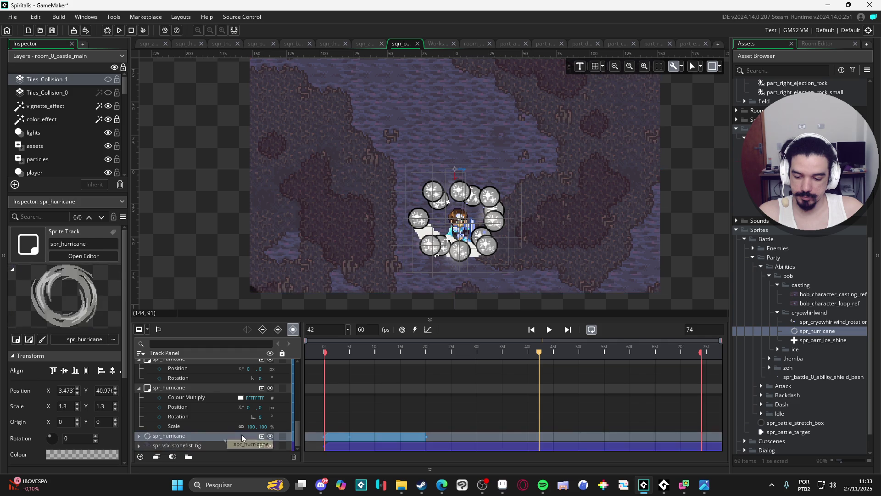
# Stagger the copied spr_hurricane clips every 5 frames, starting at 5 through 35
pyautogui.moveTo(359, 440); pyautogui.dragTo(387, 439)
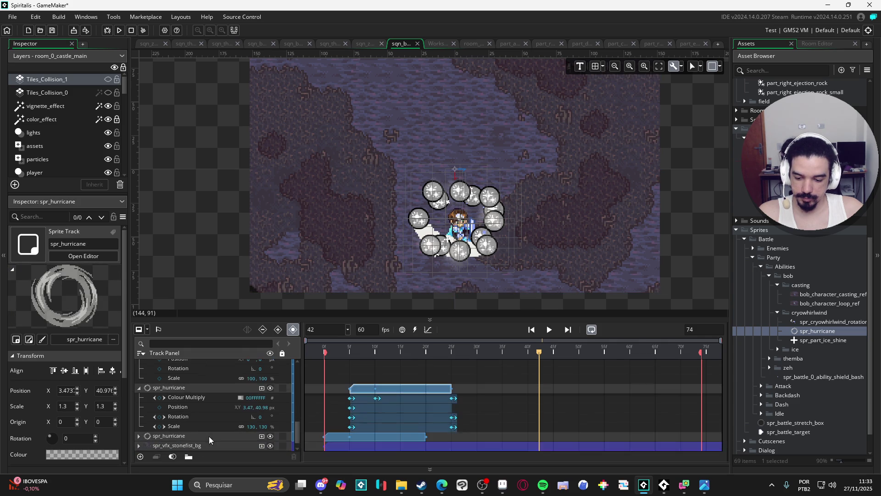
pyautogui.click(377, 397)
pyautogui.moveTo(383, 388); pyautogui.dragTo(409, 387)
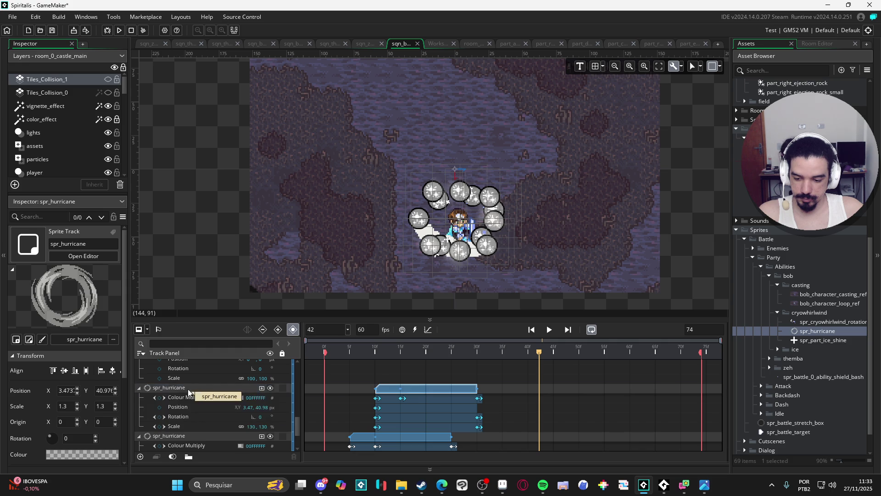
pyautogui.moveTo(432, 388); pyautogui.dragTo(459, 389)
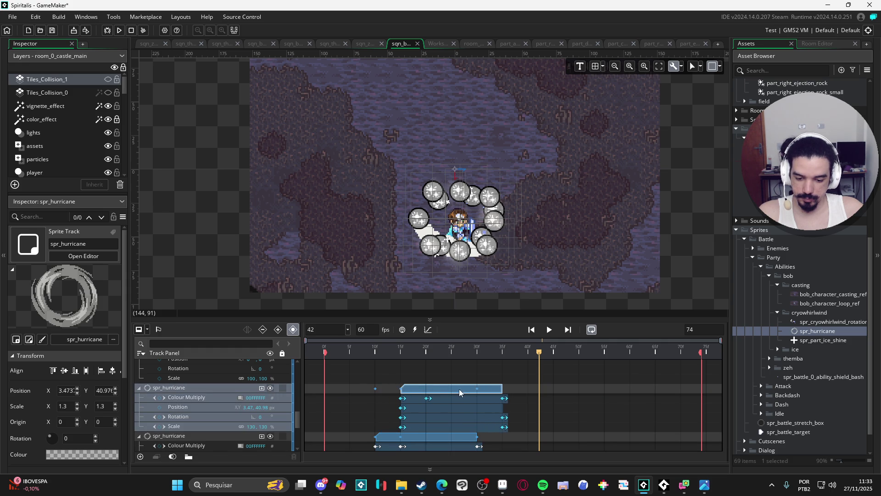
pyautogui.click(466, 391)
pyautogui.moveTo(453, 387); pyautogui.dragTo(478, 387)
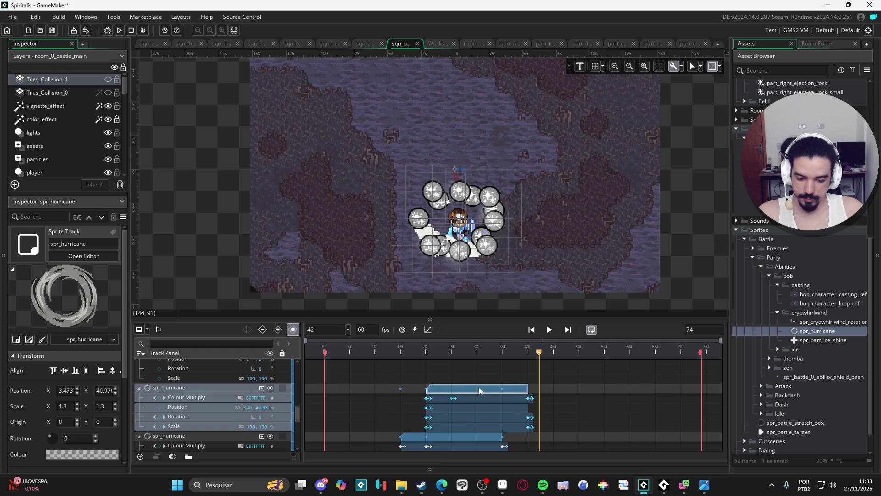
pyautogui.click(473, 394)
pyautogui.moveTo(475, 389); pyautogui.dragTo(501, 389)
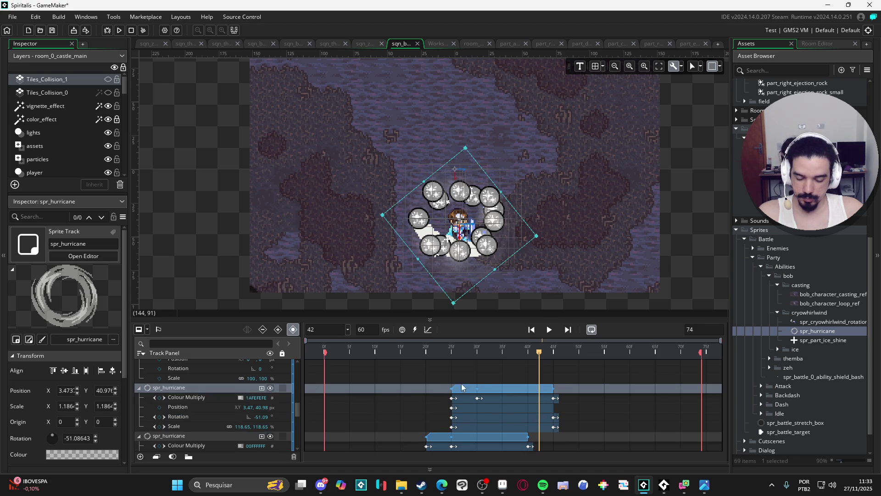
pyautogui.click(488, 387)
pyautogui.moveTo(496, 388); pyautogui.dragTo(524, 388)
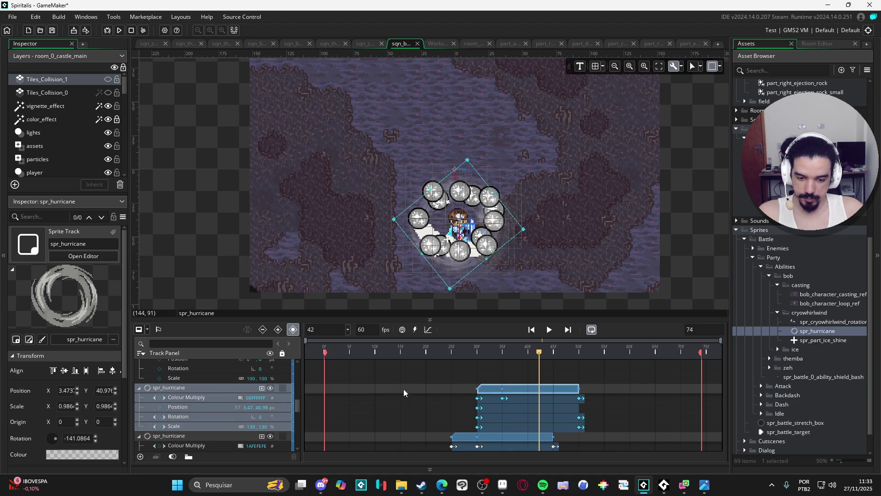
pyautogui.moveTo(467, 436); pyautogui.dragTo(491, 436)
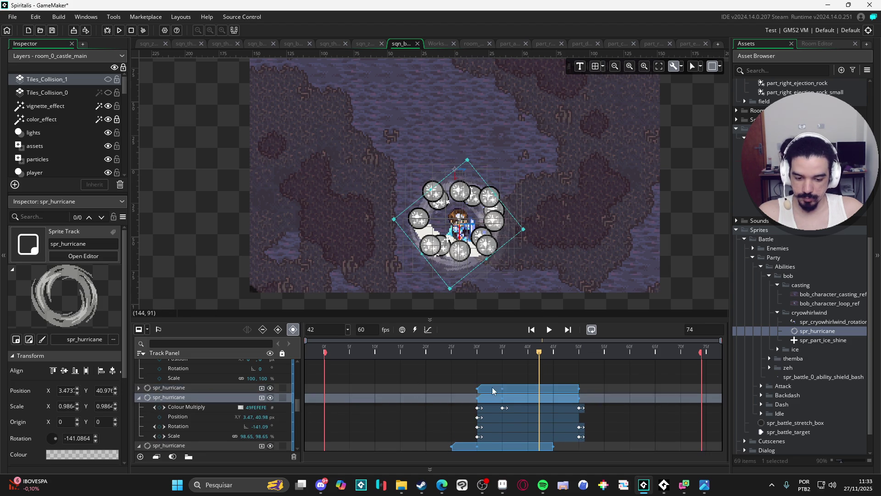
pyautogui.moveTo(500, 391); pyautogui.dragTo(525, 391)
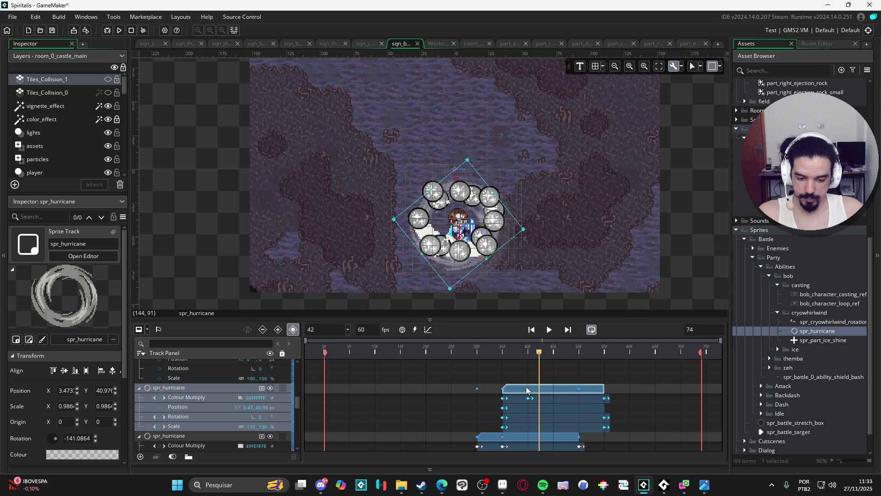
# Shift the upper hurricane clip five frames later, undoing a misplaced move
pyautogui.click(209, 390)
pyautogui.moveTo(523, 389); pyautogui.dragTo(542, 390)
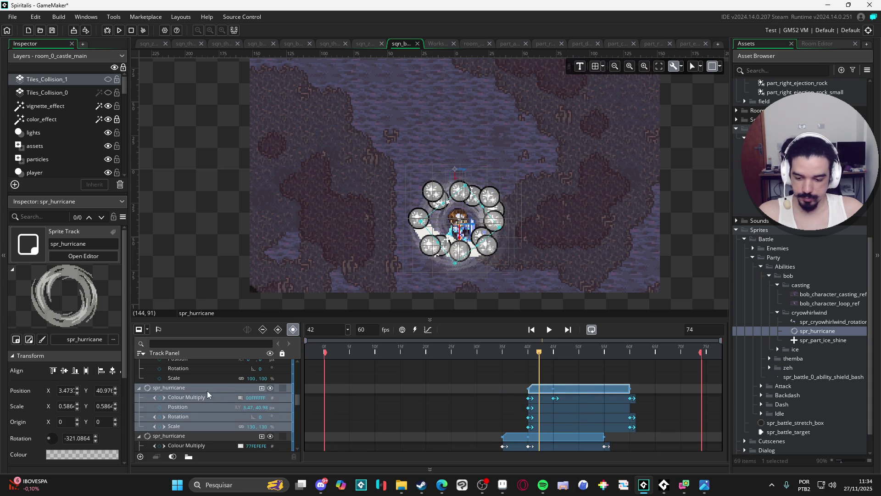
pyautogui.hotkey('ctrl', 'z')
pyautogui.moveTo(556, 393); pyautogui.dragTo(595, 390)
# Duplicate the track twice more and move the newest clip from frame 50 to 55
pyautogui.click(186, 385)
pyautogui.hotkey('ctrl', 'd')
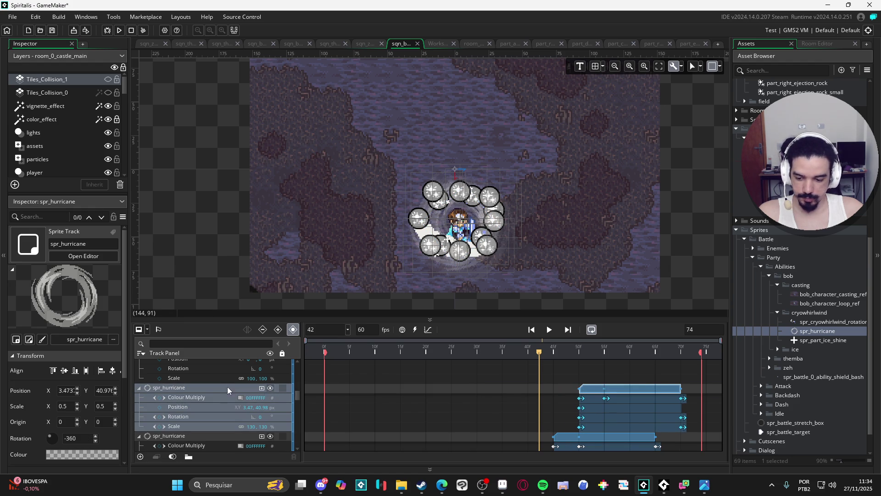
pyautogui.click(227, 387)
pyautogui.hotkey('ctrl', 'd')
pyautogui.moveTo(592, 387); pyautogui.dragTo(626, 390)
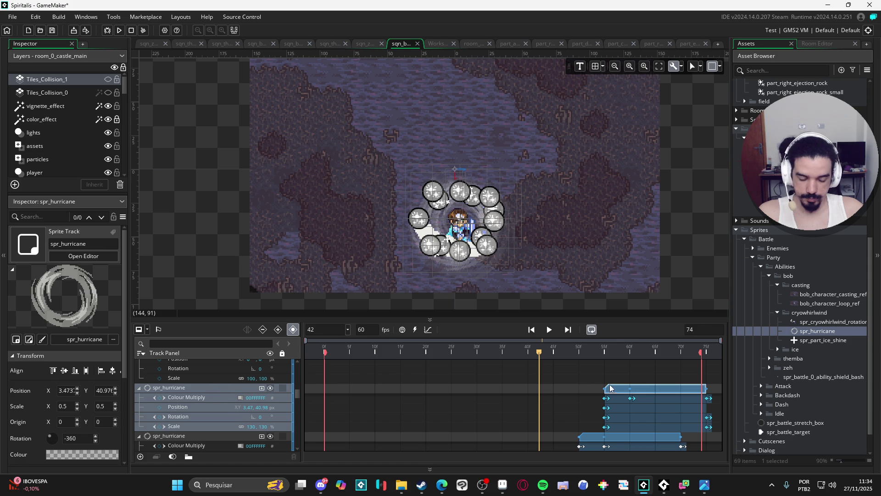
pyautogui.scroll(-1, 575, 399)
pyautogui.scroll(5, 575, 399)
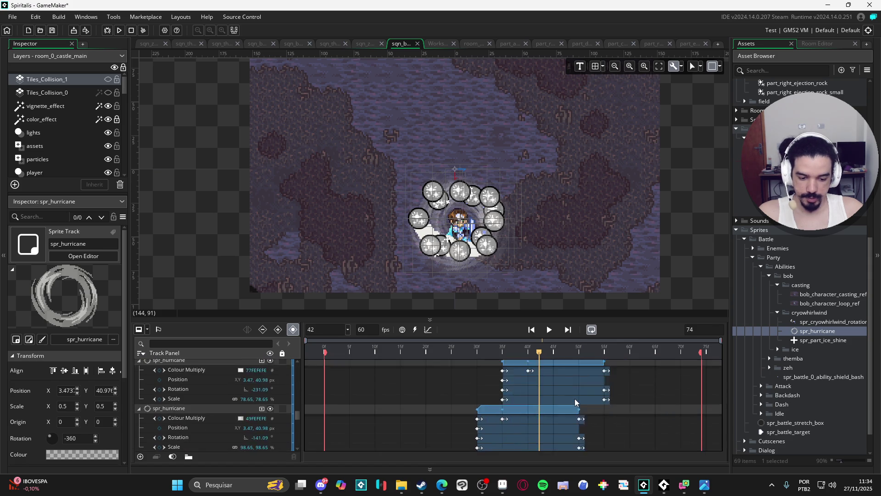
pyautogui.scroll(5, 150, 408)
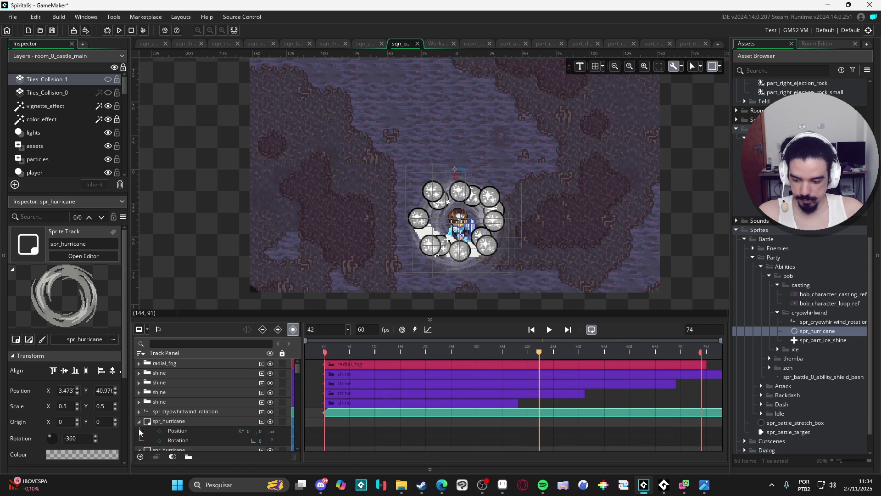
# Collapse the expanded spr_hurricane tracks
pyautogui.click(138, 420)
pyautogui.scroll(-3, 149, 444)
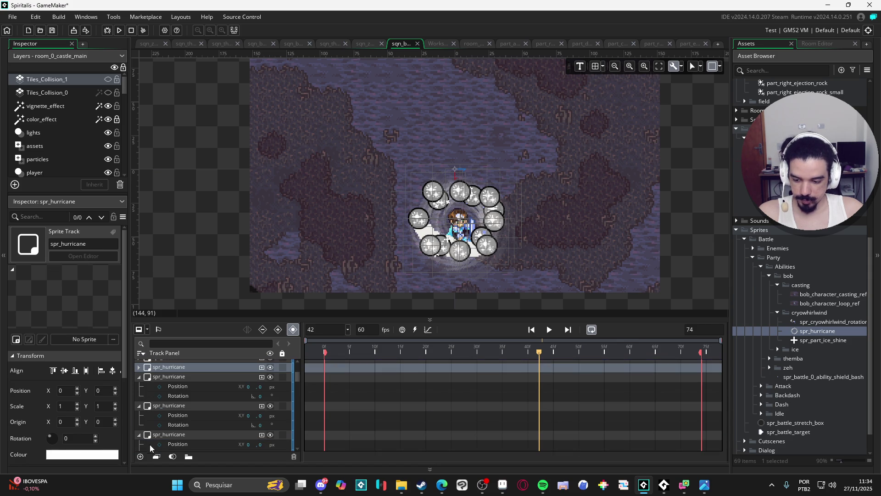
pyautogui.click(139, 376)
pyautogui.click(139, 386)
pyautogui.click(139, 396)
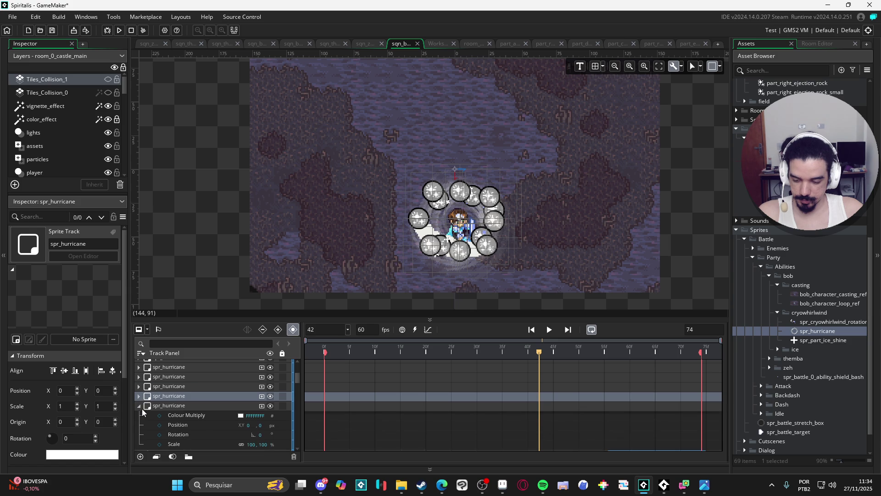
# Step through the hurricane tracks to check each, then play the sequence
pyautogui.hotkey('ctrl', 'z')
pyautogui.hotkey('ctrl', 'z')
pyautogui.hotkey('ctrl', 'z')
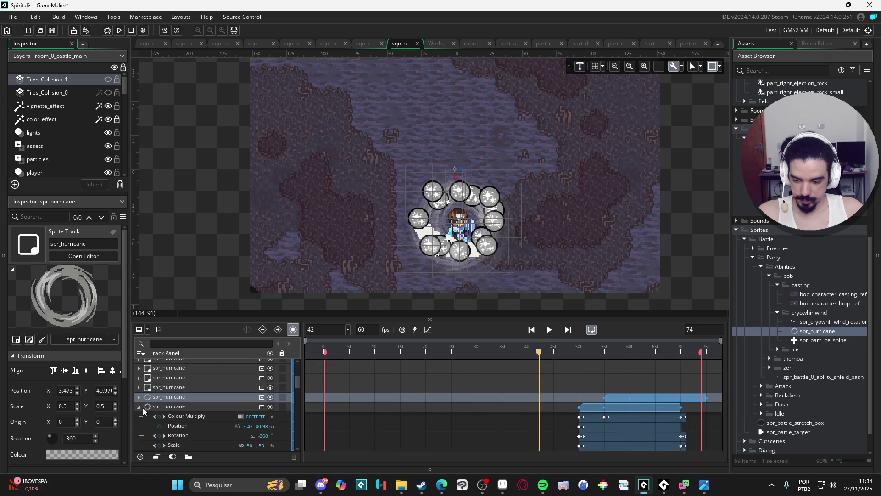
pyautogui.hotkey('ctrl', 'z')
pyautogui.hotkey('ctrl', 'z')
pyautogui.hotkey('ctrl', 'z')
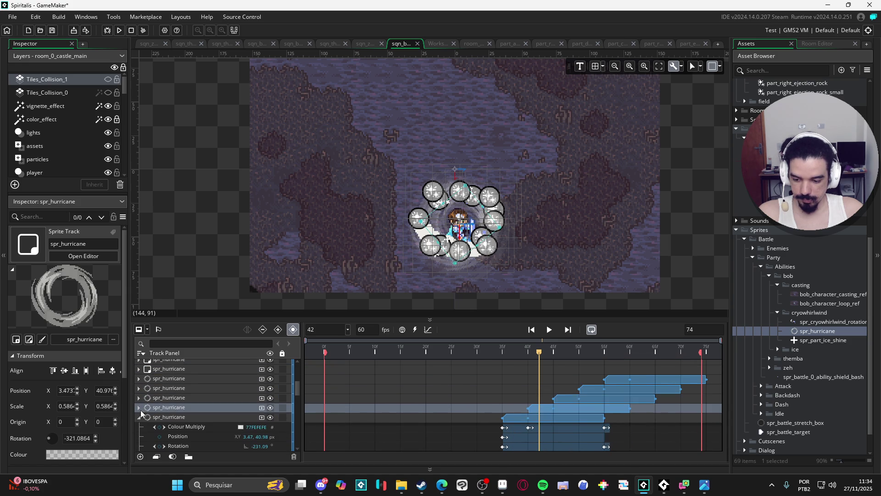
pyautogui.hotkey('ctrl', 'z')
pyautogui.hotkey('ctrl', 'z')
pyautogui.hotkey('ctrl', 'z')
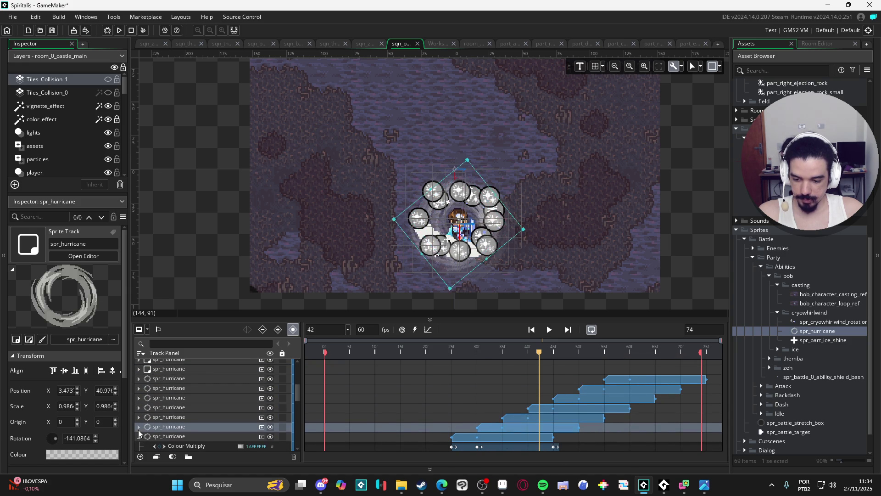
pyautogui.hotkey('ctrl', 'z')
pyautogui.hotkey('ctrl', 'z')
pyautogui.hotkey('ctrl', 'z')
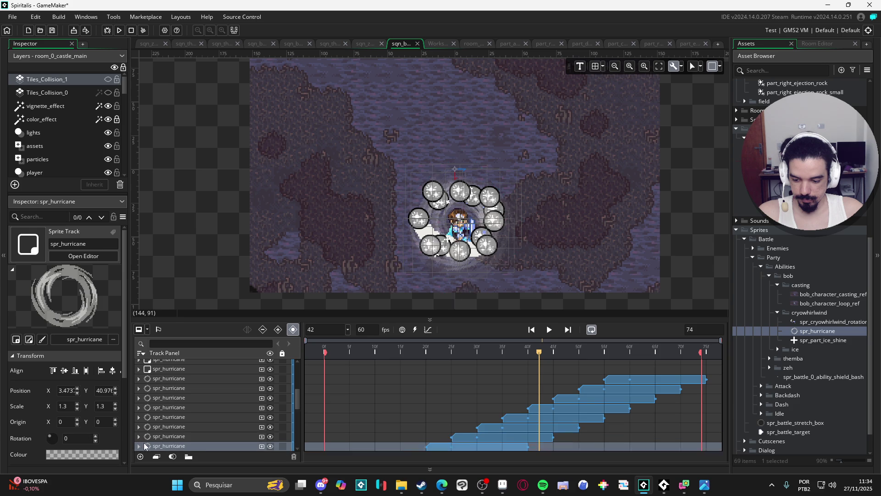
pyautogui.hotkey('ctrl', 'z')
pyautogui.hotkey('ctrl', 'z')
pyautogui.hotkey('ctrl', 'z')
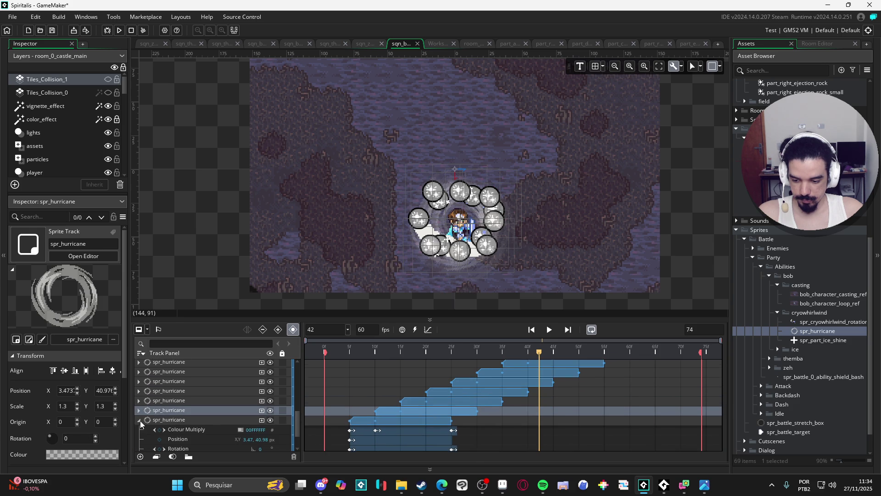
pyautogui.hotkey('ctrl', 'z')
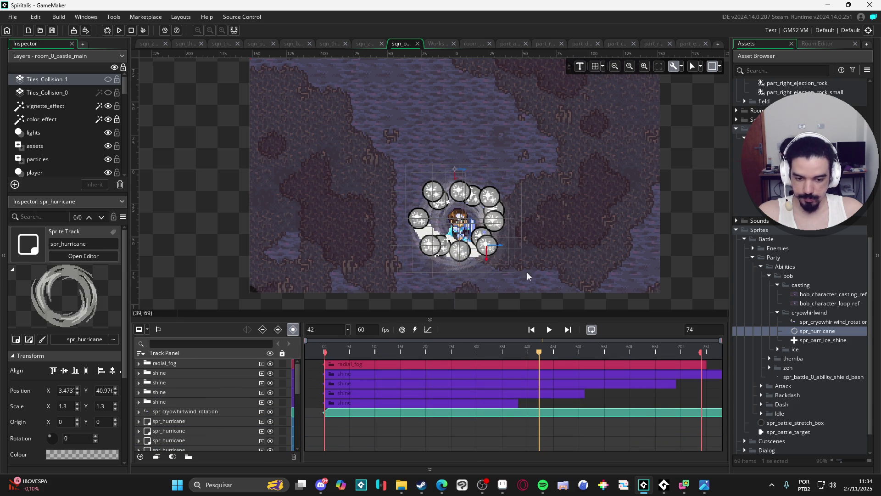
pyautogui.click(551, 332)
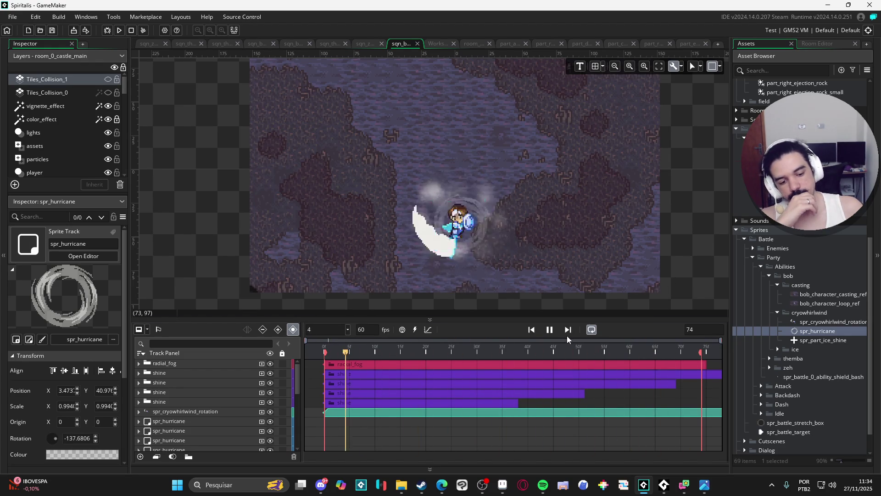
pyautogui.click(550, 330)
pyautogui.scroll(-3, 463, 402)
pyautogui.scroll(-3, 518, 411)
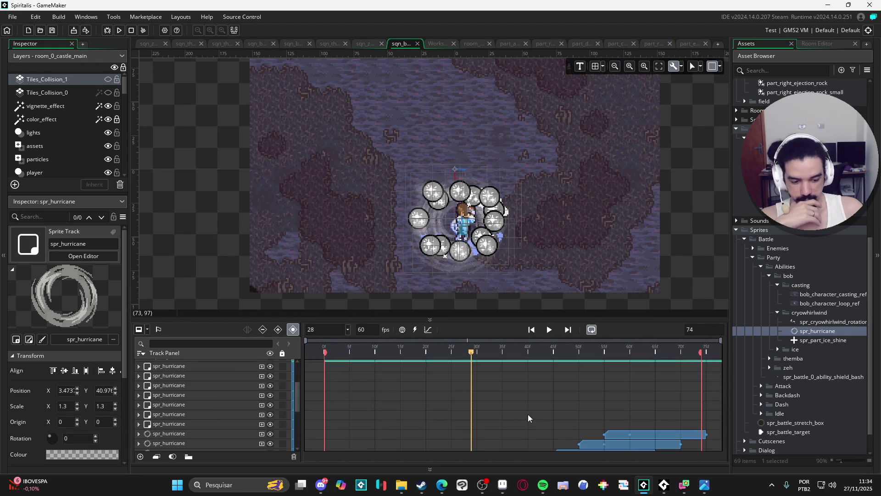
pyautogui.scroll(3, 596, 410)
pyautogui.scroll(-3, 640, 408)
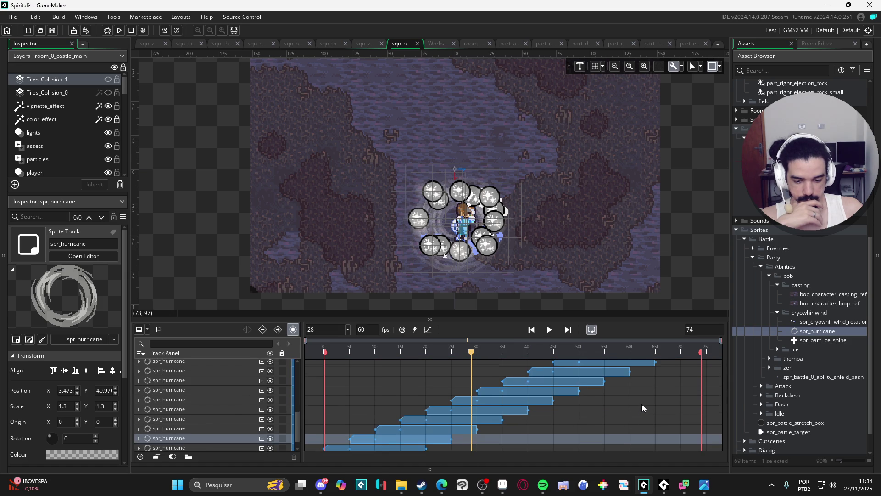
pyautogui.scroll(-1, 641, 404)
pyautogui.scroll(4, 642, 400)
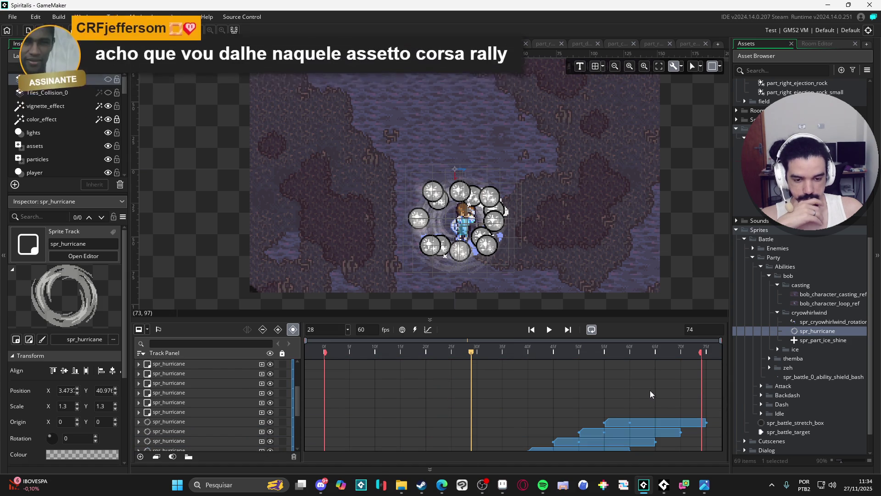
pyautogui.press('space')
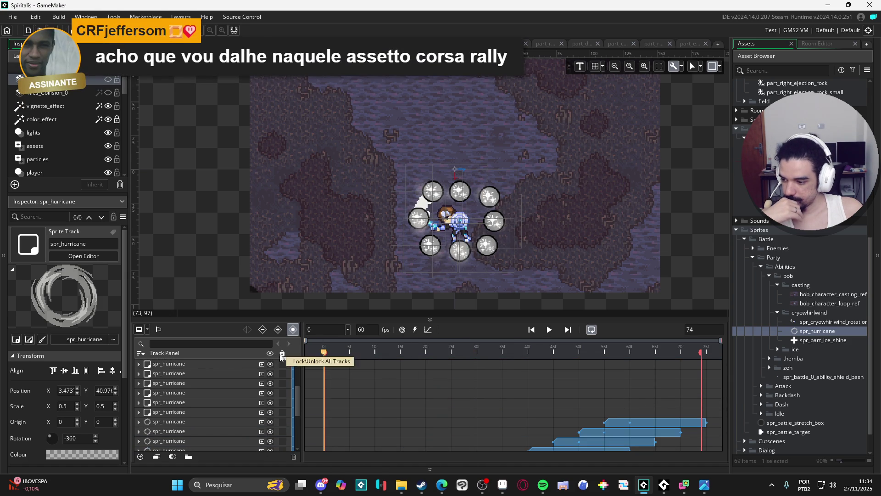
pyautogui.click(272, 273)
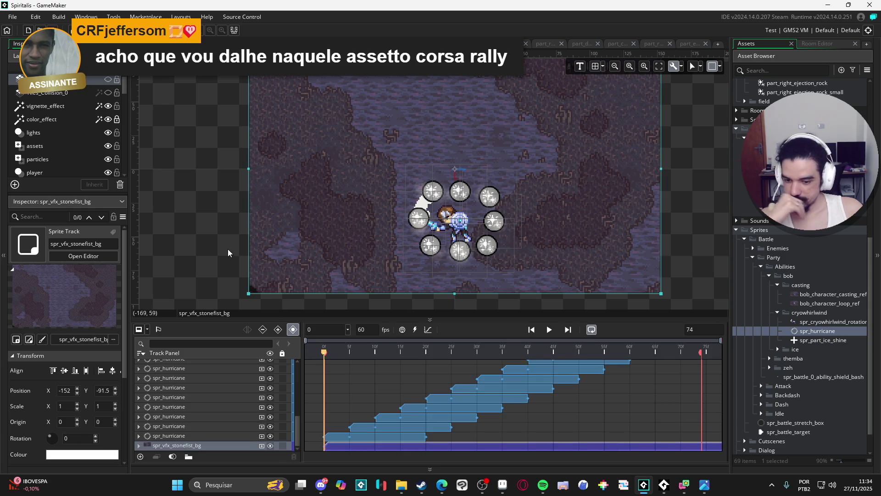
pyautogui.click(229, 254)
pyautogui.click(547, 329)
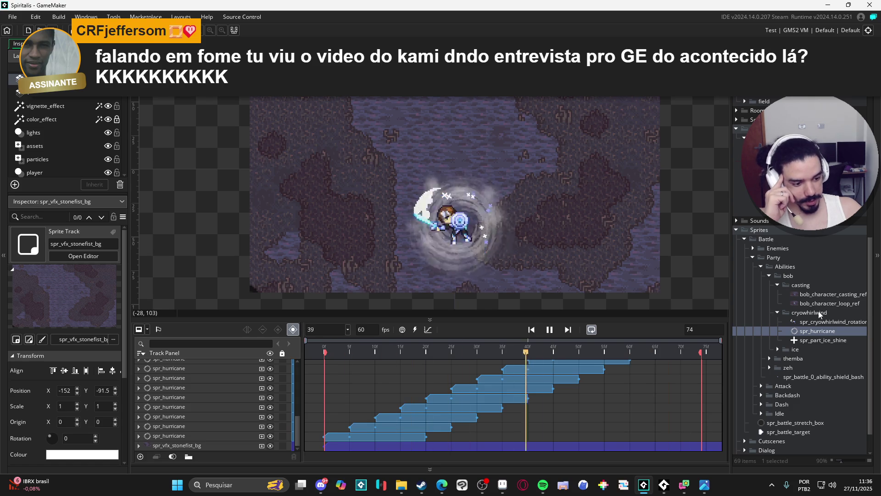
pyautogui.scroll(3, 803, 244)
pyautogui.scroll(5, 135, 372)
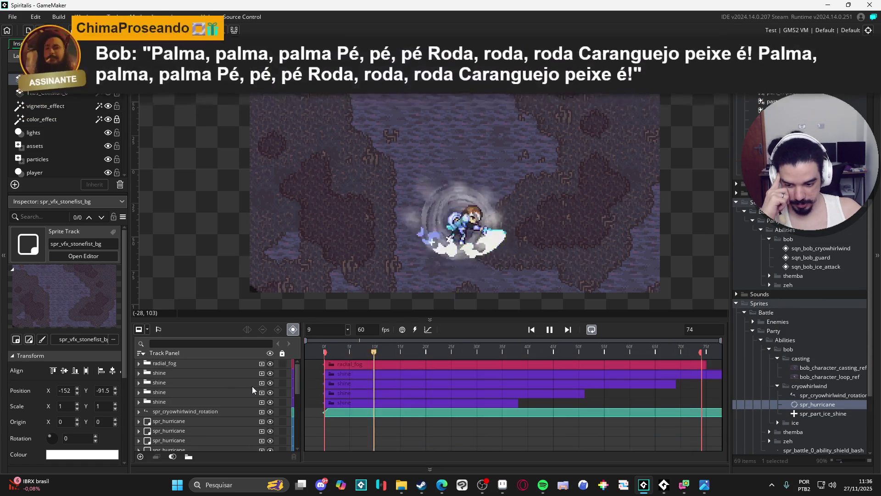
# Inspect the shine and radial_fog tracks by expanding and collapsing them
pyautogui.click(139, 373)
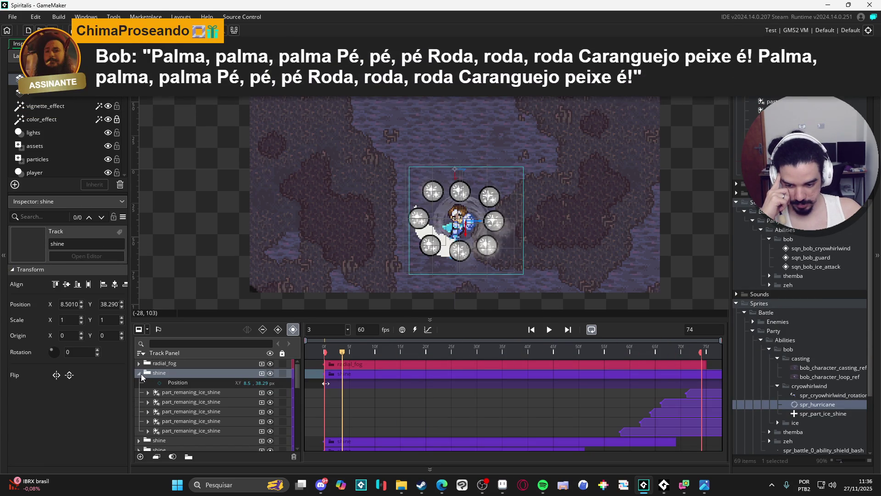
pyautogui.click(140, 374)
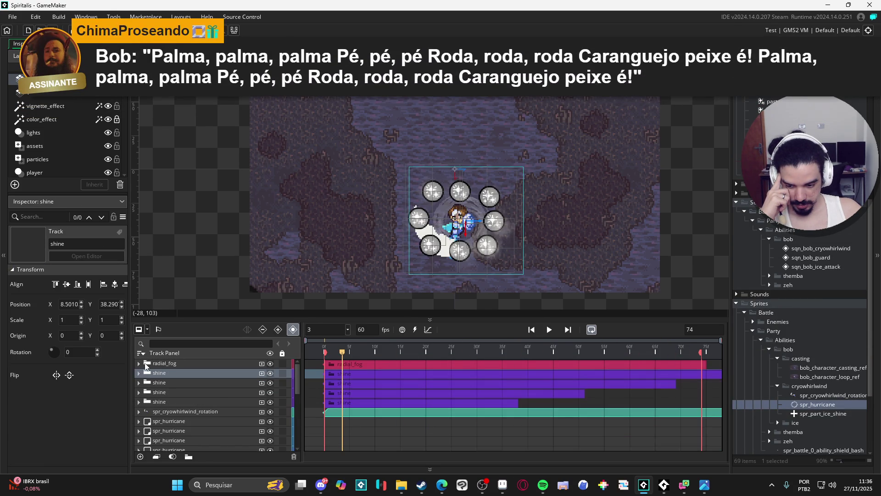
pyautogui.click(139, 364)
pyautogui.click(139, 363)
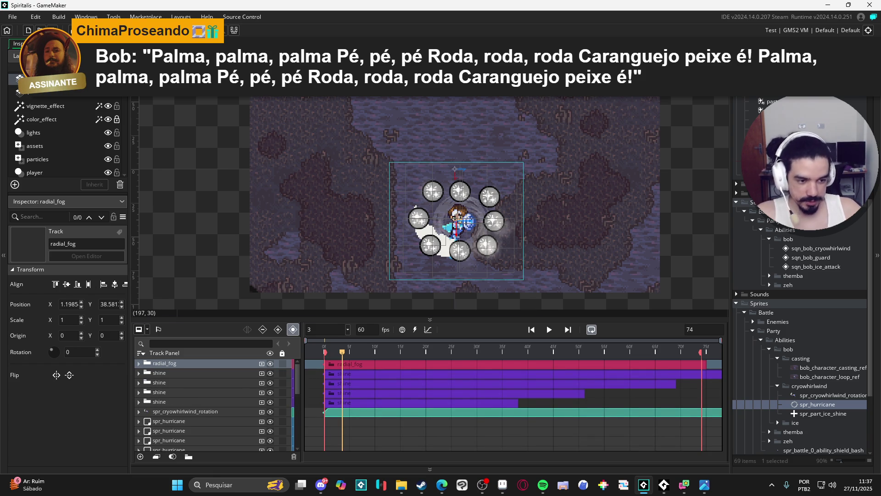
# Scroll the Asset Browser up to the Particles folder and open a particle system
pyautogui.scroll(2, 801, 321)
pyautogui.scroll(1, 801, 321)
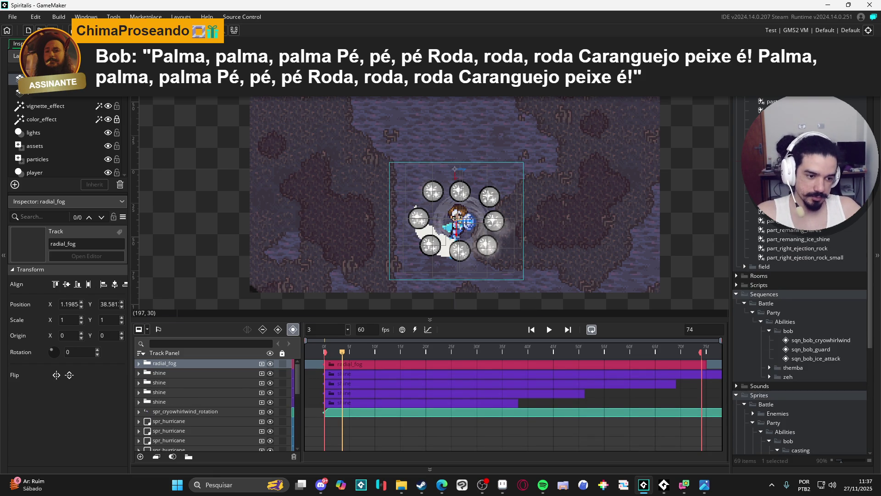
pyautogui.scroll(1, 801, 322)
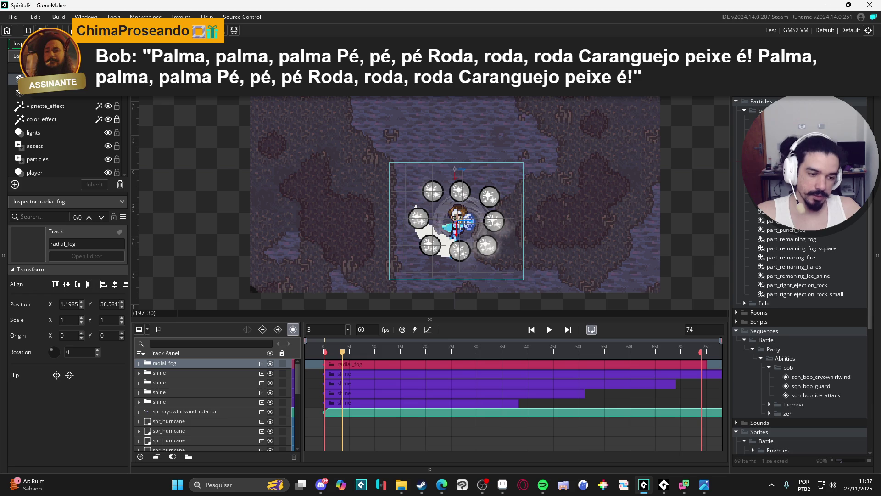
pyautogui.doubleClick(789, 184)
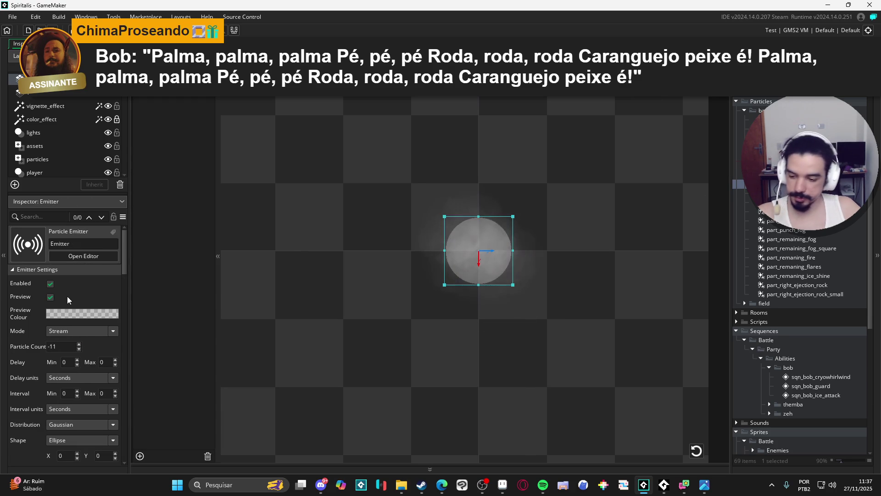
# Enable Additive blending in the emitter's Colour section, then switch to sqn_zeh_abyssal_bog
pyautogui.scroll(-1, 32, 372)
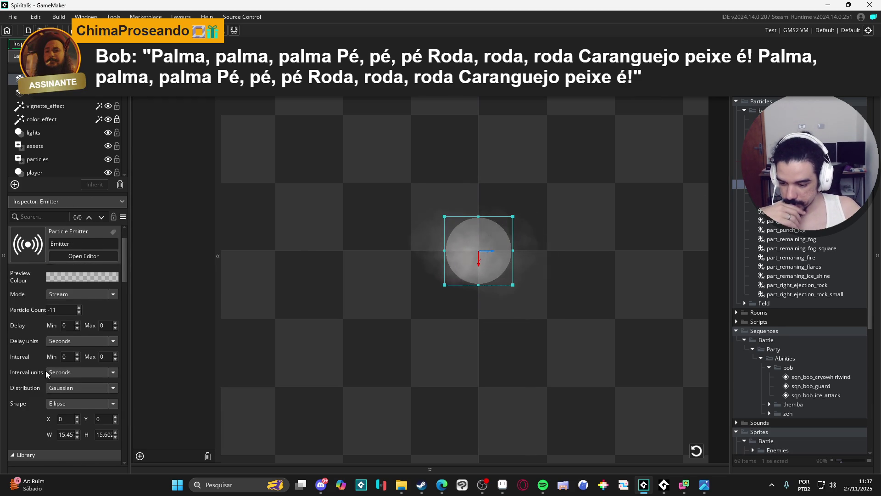
pyautogui.scroll(-1, 41, 370)
pyautogui.scroll(-5, 35, 370)
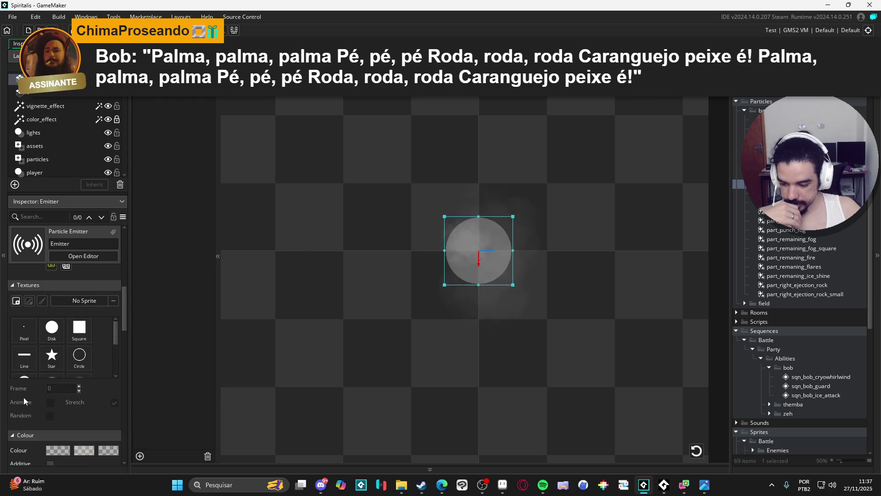
pyautogui.scroll(-1, 41, 408)
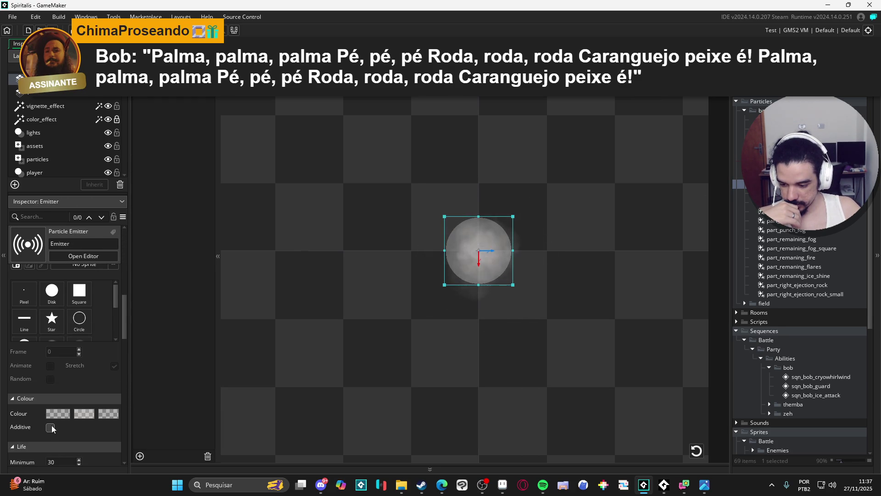
pyautogui.click(51, 427)
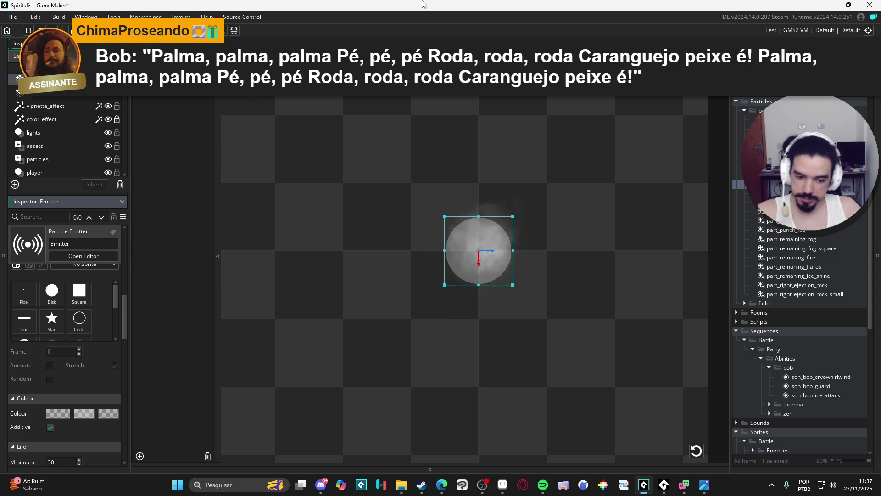
pyautogui.click(365, 45)
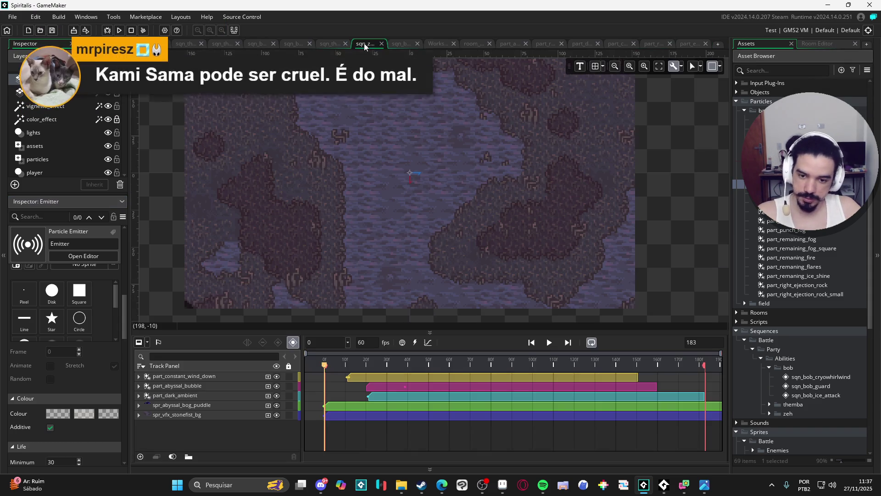
# Switch to sqn_bob_cryowhirlwind and play its ice hurricane preview
pyautogui.click(398, 46)
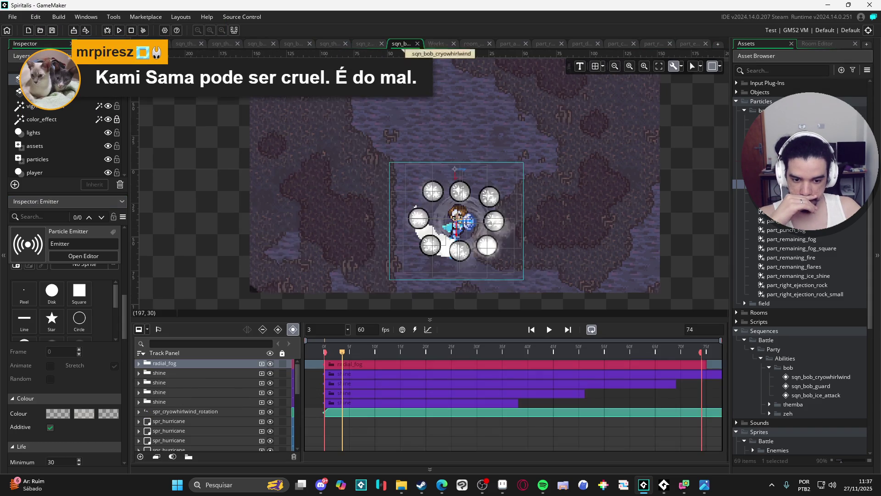
pyautogui.click(549, 330)
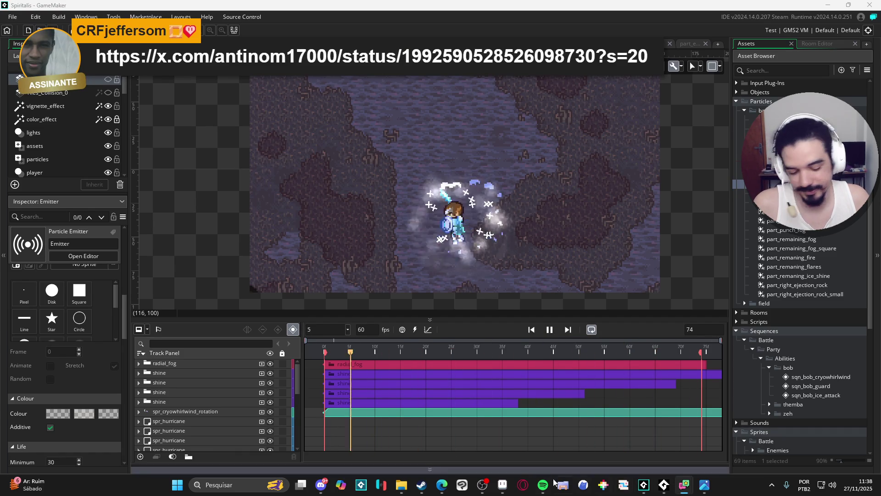
pyautogui.moveTo(442, 484)
pyautogui.click(513, 390)
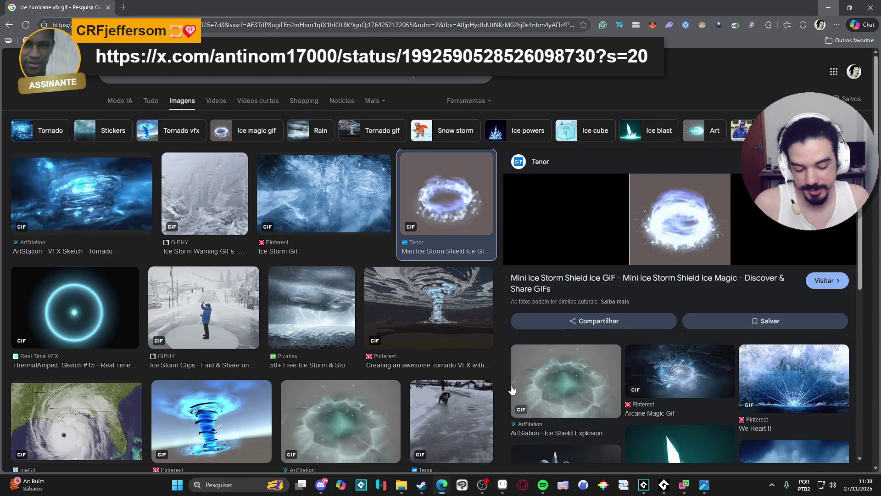
pyautogui.click(314, 22)
pyautogui.hotkey('ctrl', 'v')
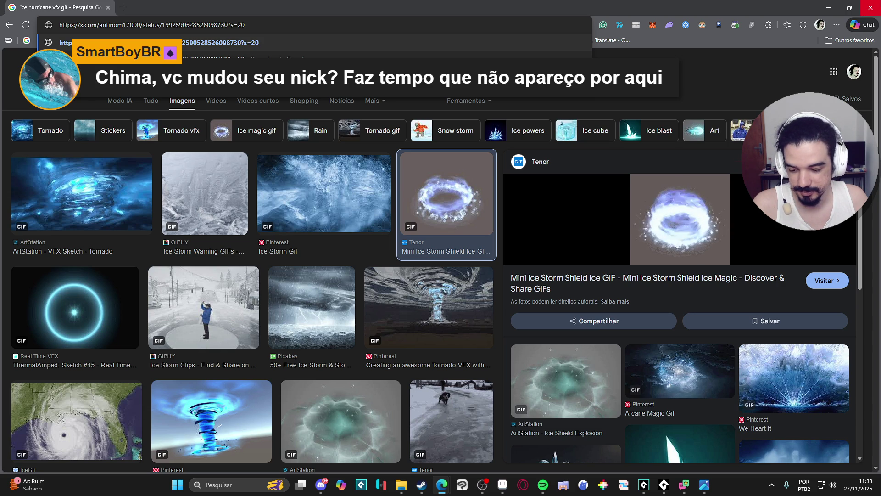
pyautogui.hotkey('alt', 'Tab')
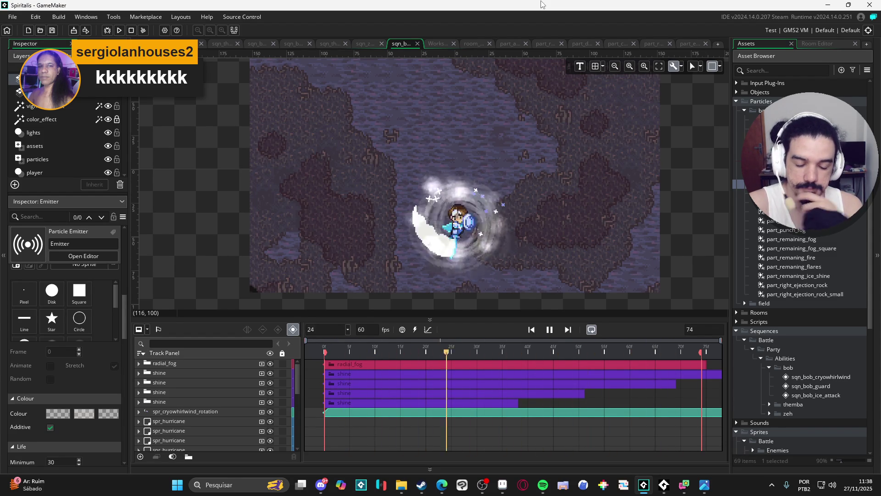
# Zoom the room view in on the playing sequence
pyautogui.scroll(1, 498, 273)
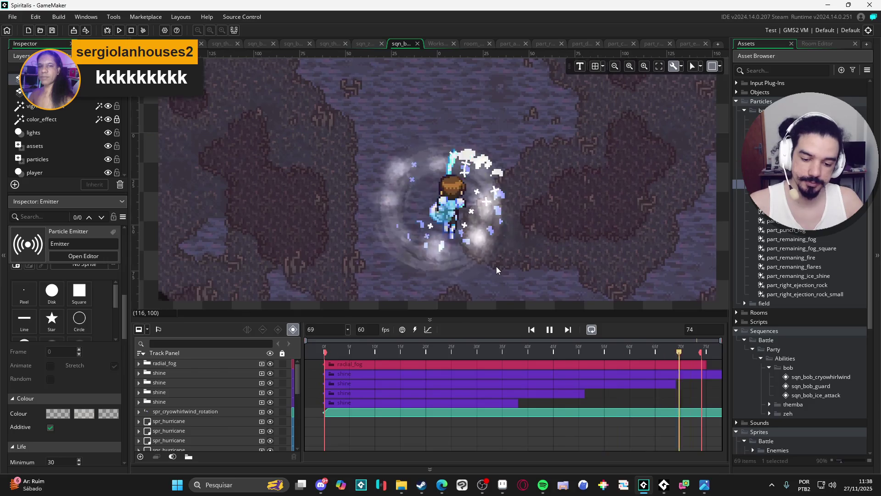
pyautogui.scroll(1, 481, 266)
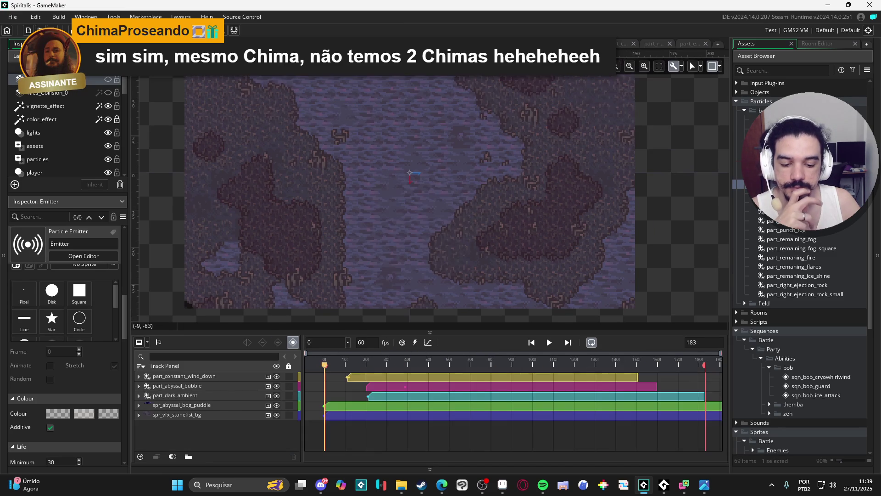
# Preview the abyssal bog and another ability sequence, then return to the 74-frame cryowhirlwind sequence
pyautogui.click(548, 346)
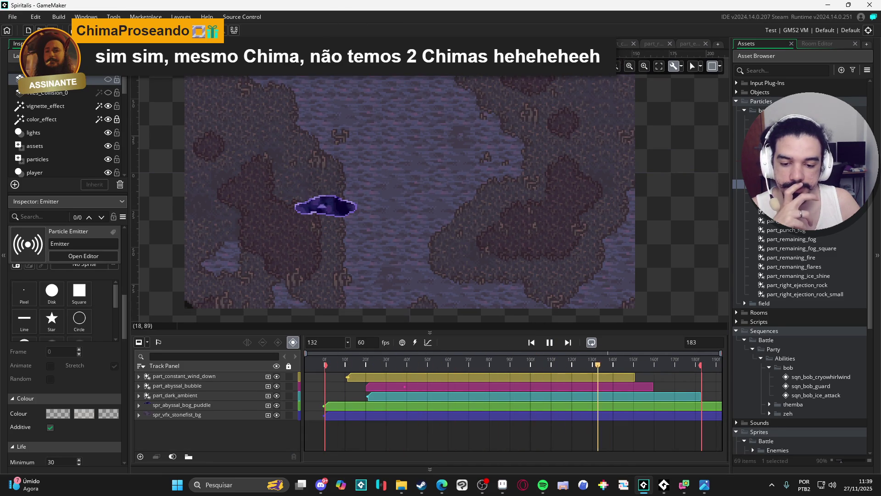
pyautogui.click(347, 48)
pyautogui.click(549, 363)
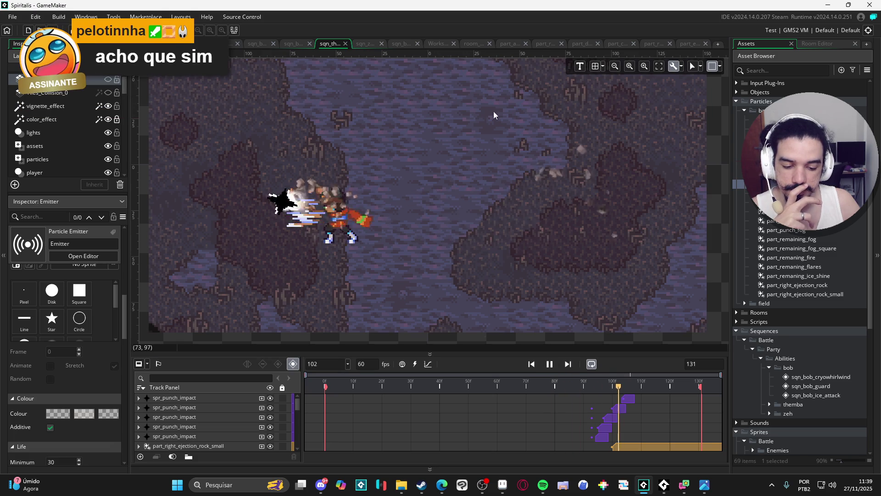
pyautogui.click(400, 44)
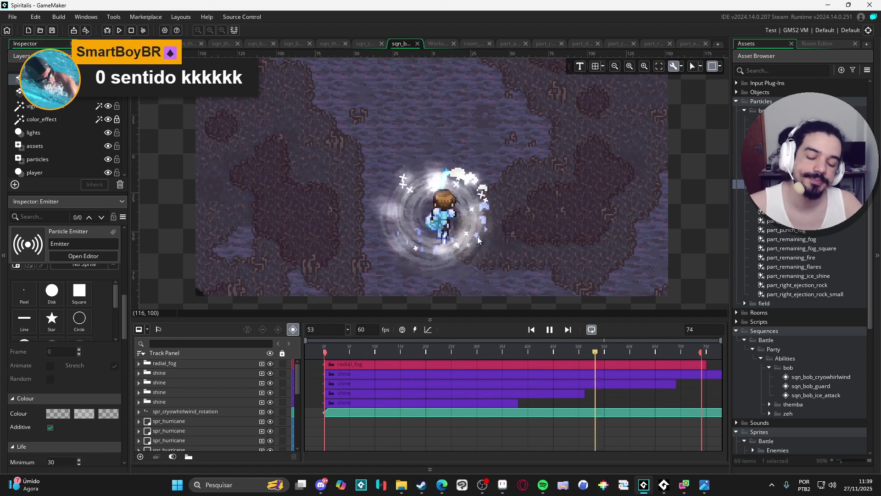
# Pause the preview partway and toggle the radial_fog track's visibility off and on to compare
pyautogui.click(549, 329)
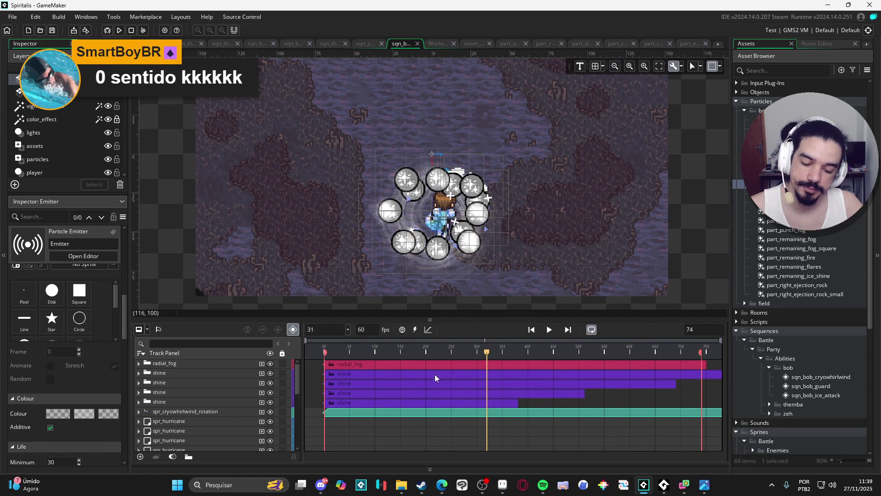
pyautogui.click(194, 364)
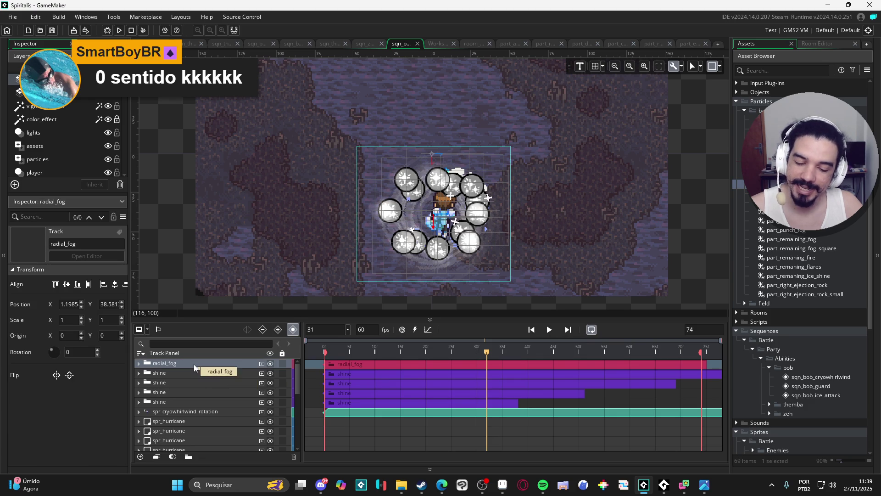
pyautogui.click(270, 362)
pyautogui.click(270, 361)
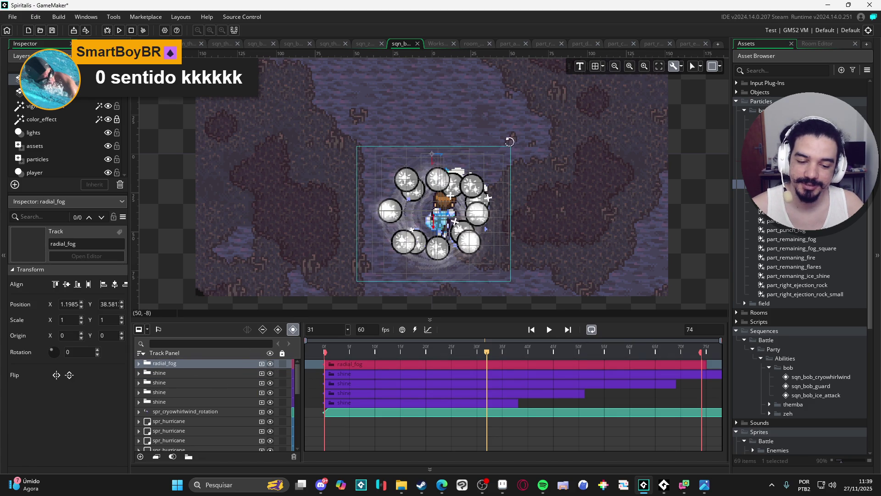
# Inspect the radial_fog track's contents, then duplicate the track
pyautogui.click(325, 373)
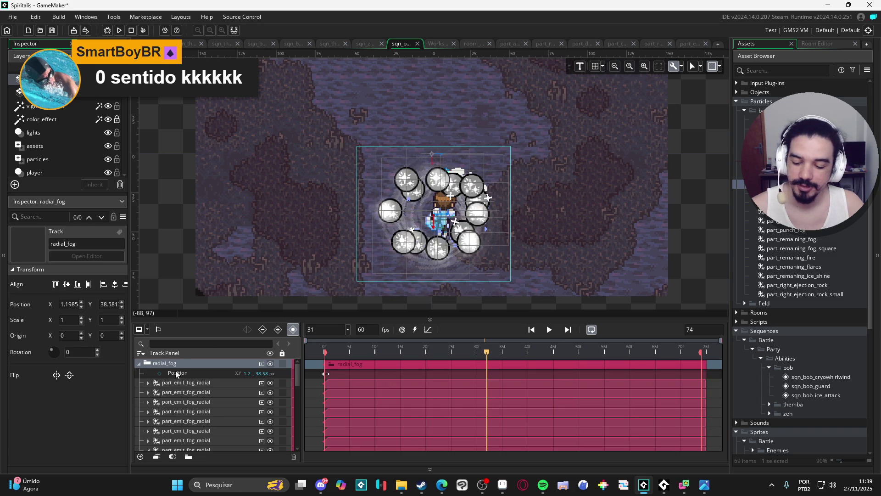
pyautogui.click(139, 363)
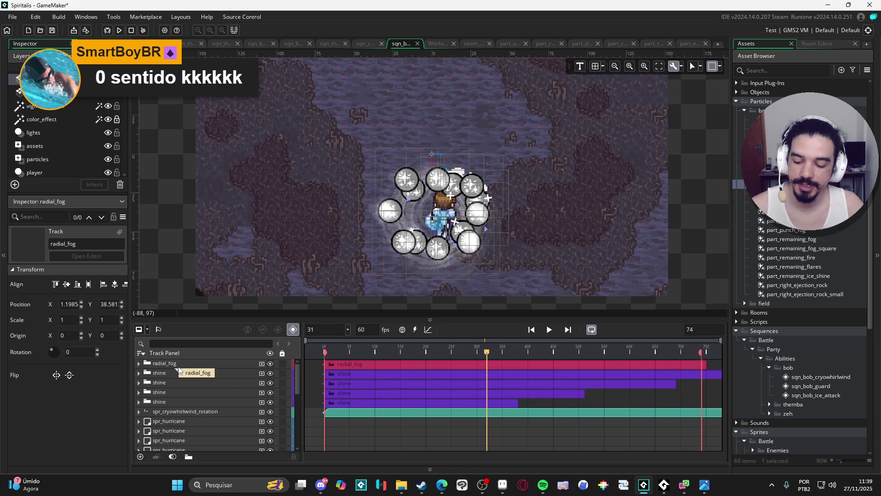
pyautogui.hotkey('ctrl', 'd')
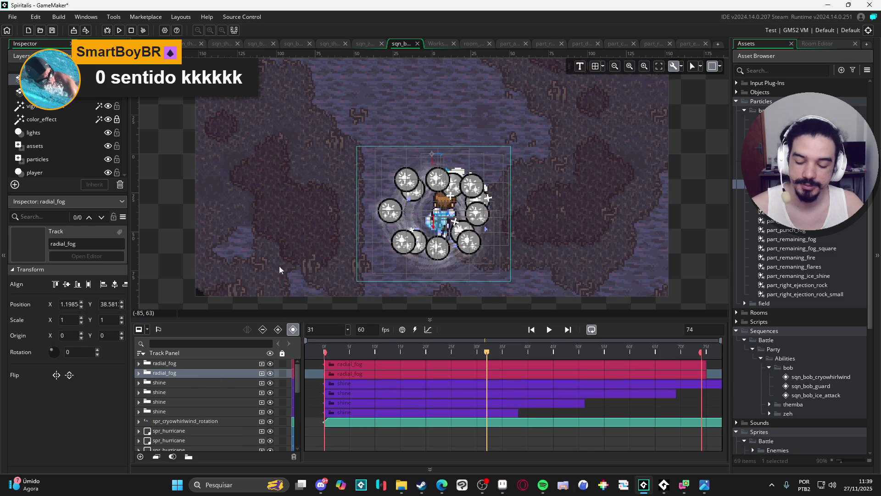
# Rotate the original radial_fog track about 23.63° and return the preview to frame 0
pyautogui.click(180, 364)
pyautogui.moveTo(514, 142); pyautogui.dragTo(478, 110)
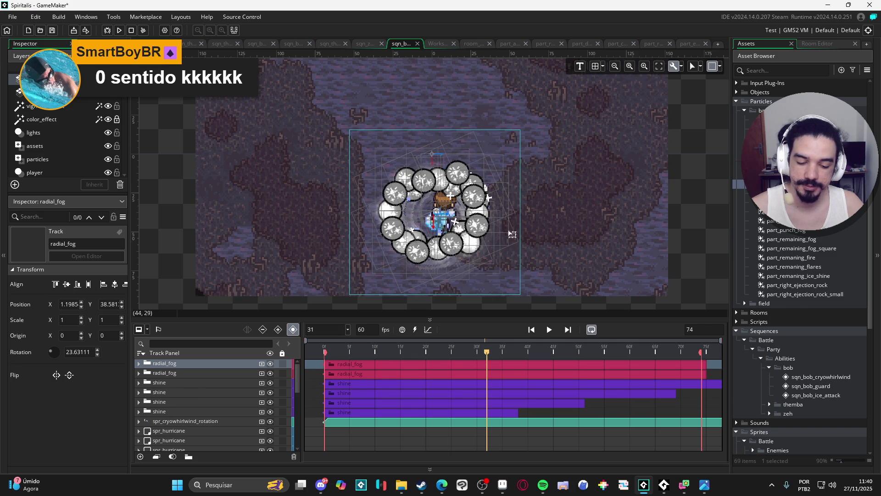
pyautogui.moveTo(458, 358); pyautogui.dragTo(283, 339)
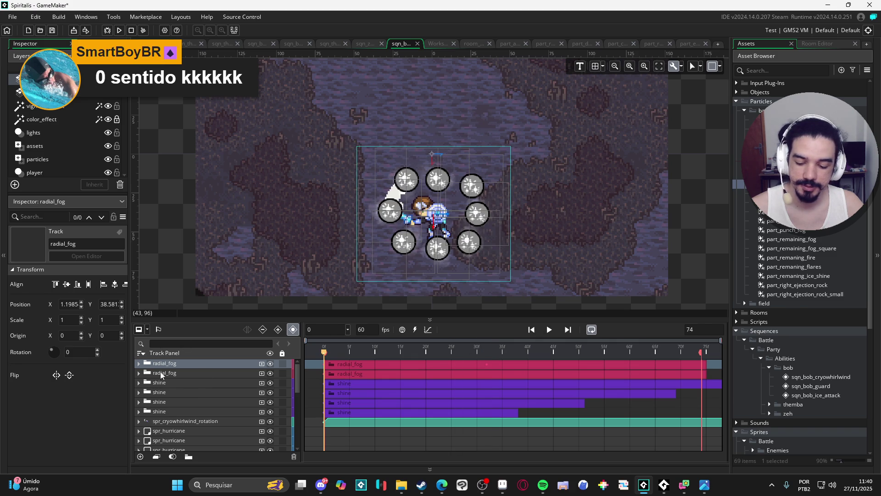
# Delete radial_fog's frame-0 Rotation keyframe so the 23.63° rotation holds throughout
pyautogui.click(139, 363)
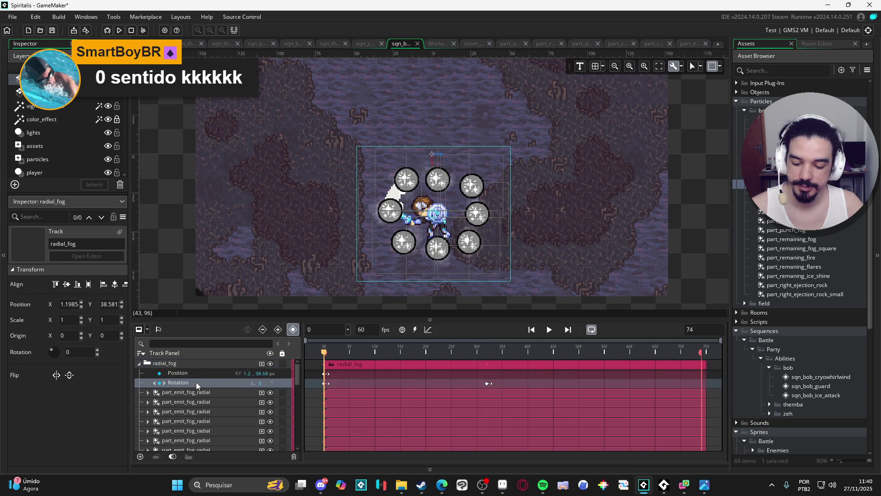
pyautogui.click(327, 387)
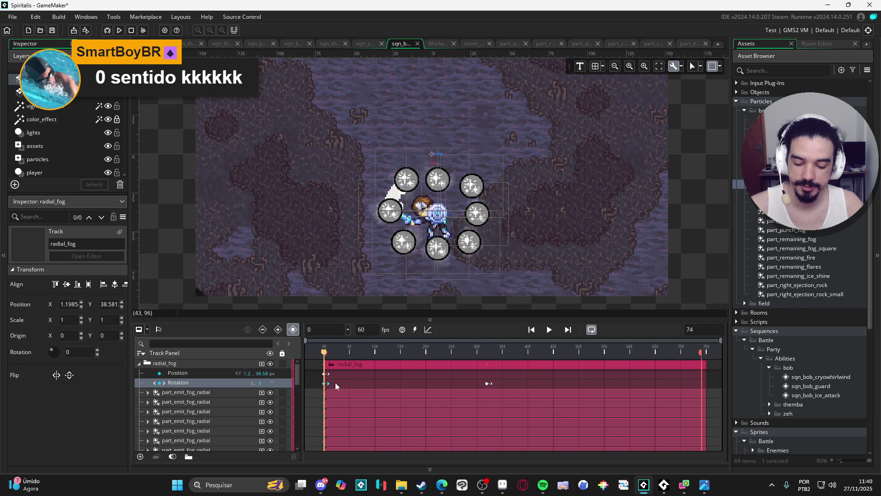
pyautogui.press('Delete')
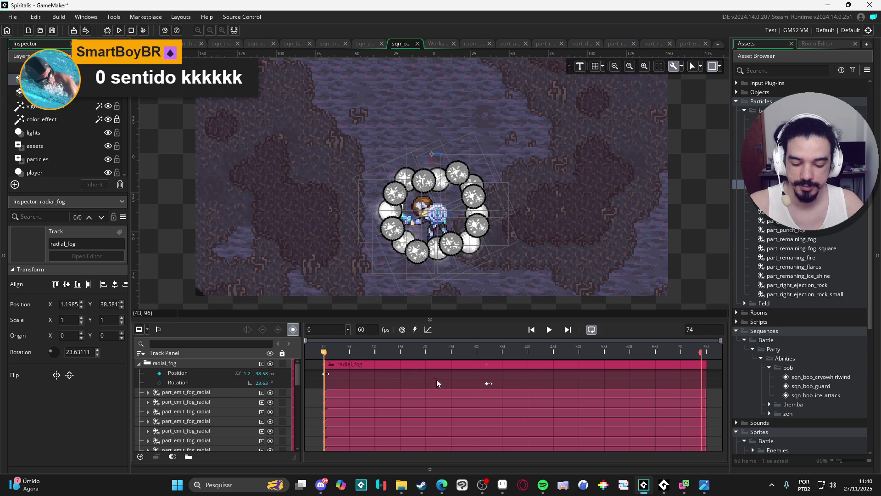
pyautogui.click(488, 384)
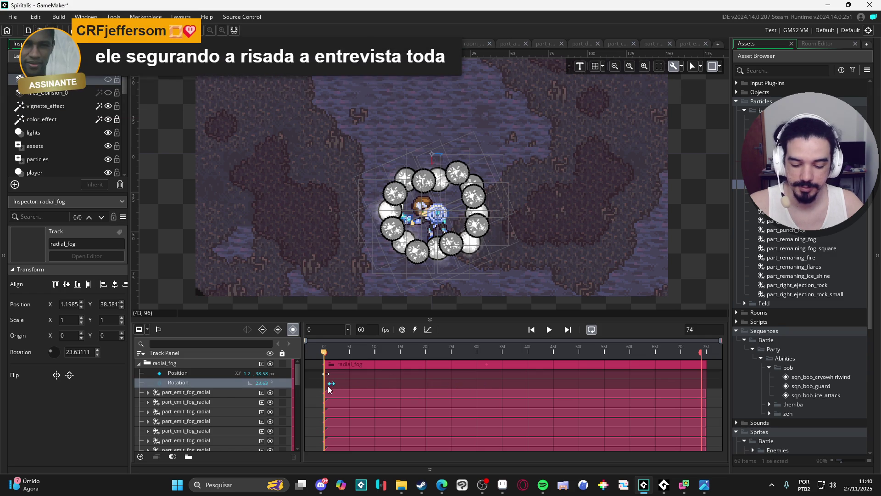
pyautogui.doubleClick(266, 360)
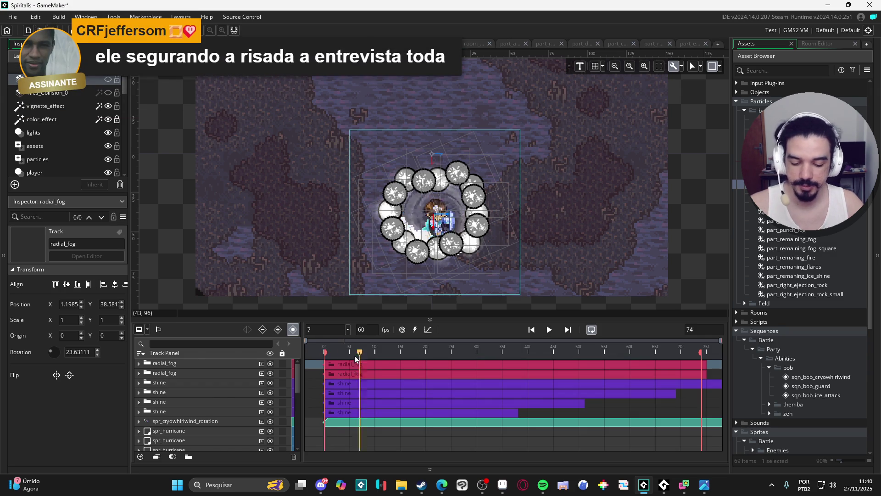
# Play the cryowhirlwind sequence with its two offset fog rings, then clear the radial_fog track selection
pyautogui.click(550, 329)
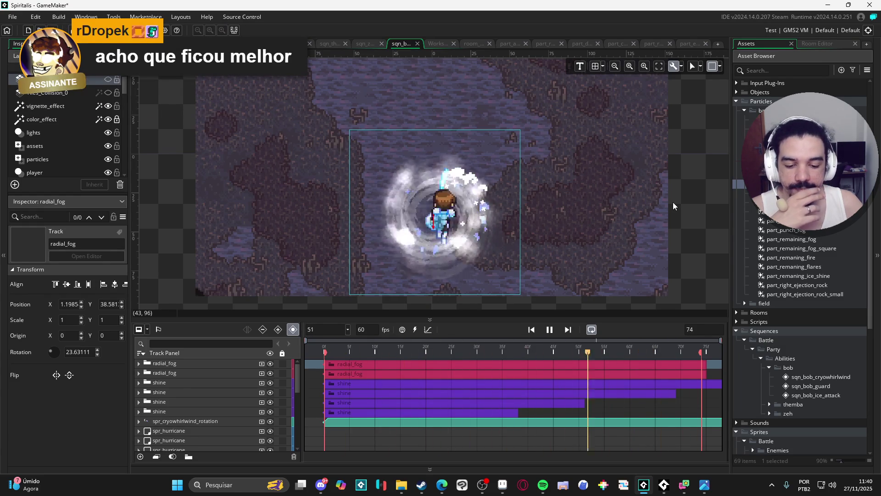
pyautogui.click(684, 206)
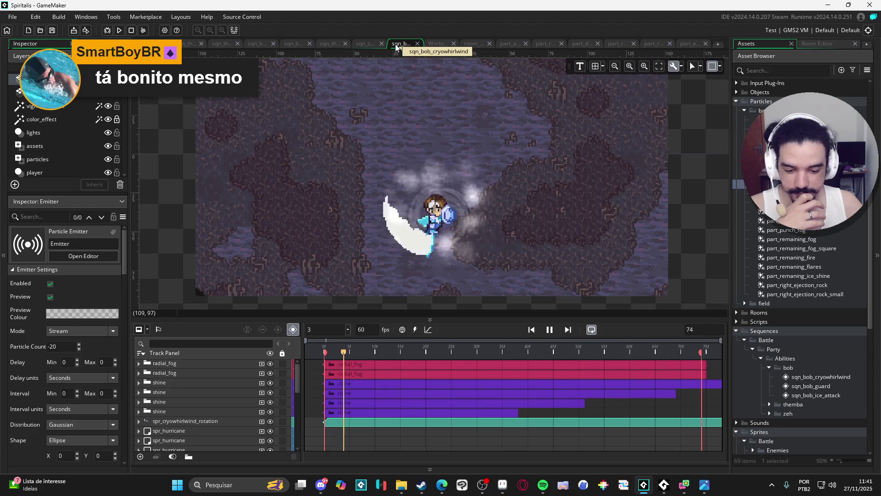